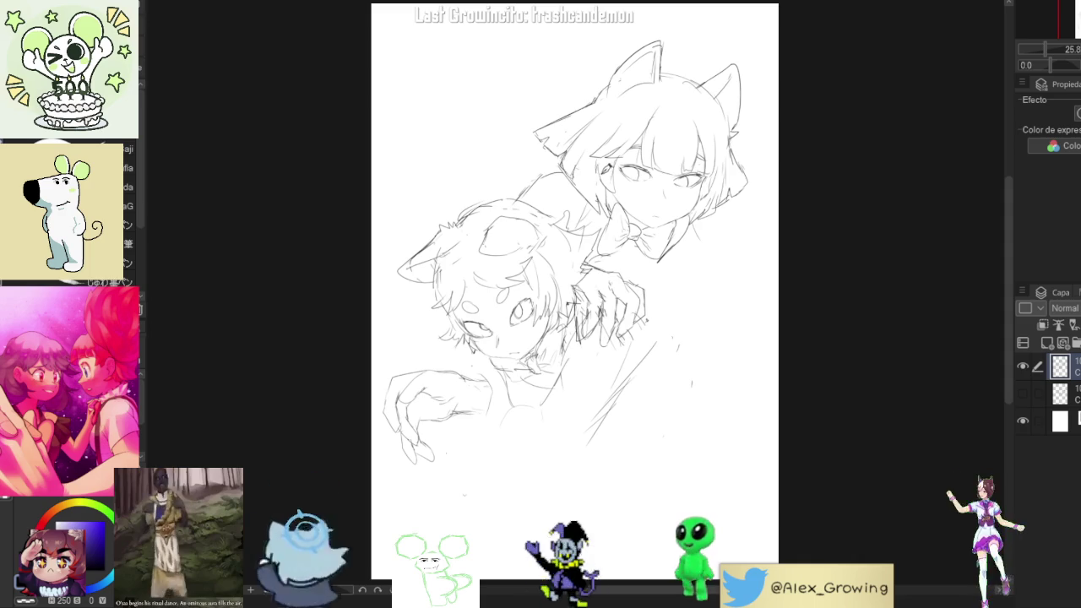
Add a stroke under the bow, nudge the whole sketch right, and sketch wrist cuff lines
left_click_drag(661, 274, 663, 293)
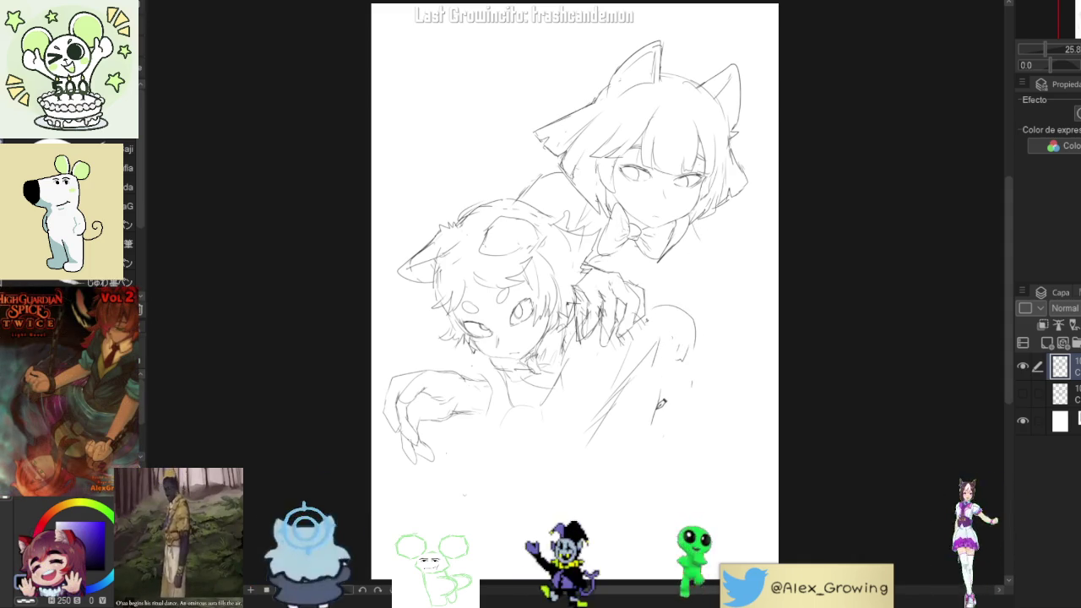
key("ctrl+t")
left_click_drag(692, 289, 711, 292)
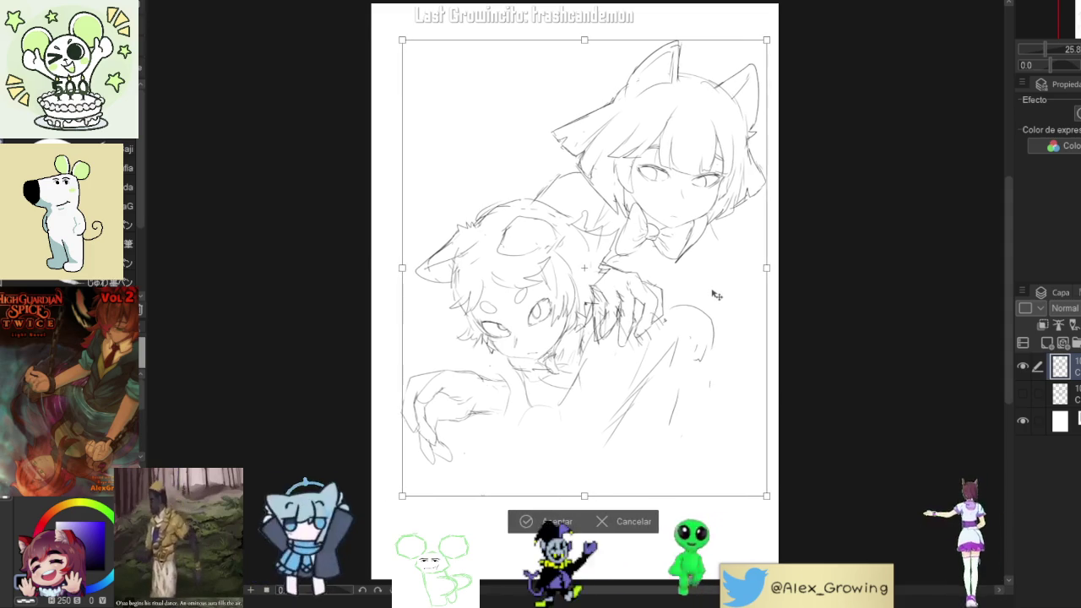
left_click(555, 520)
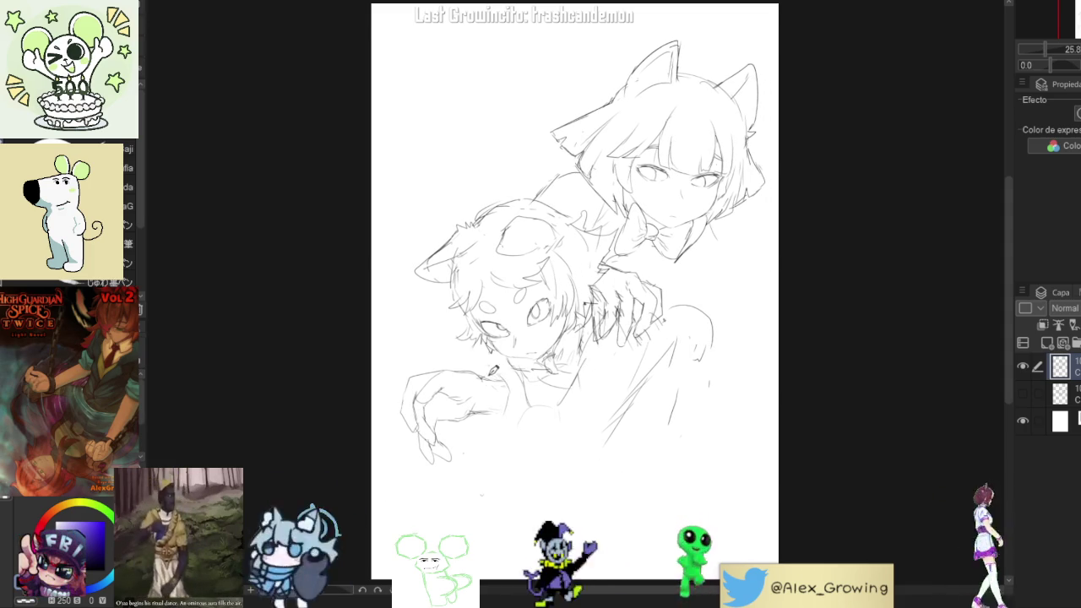
mouse_move(487, 370)
left_mouse_down()
mouse_move(492, 402)
mouse_move(481, 414)
mouse_move(494, 390)
left_mouse_up()
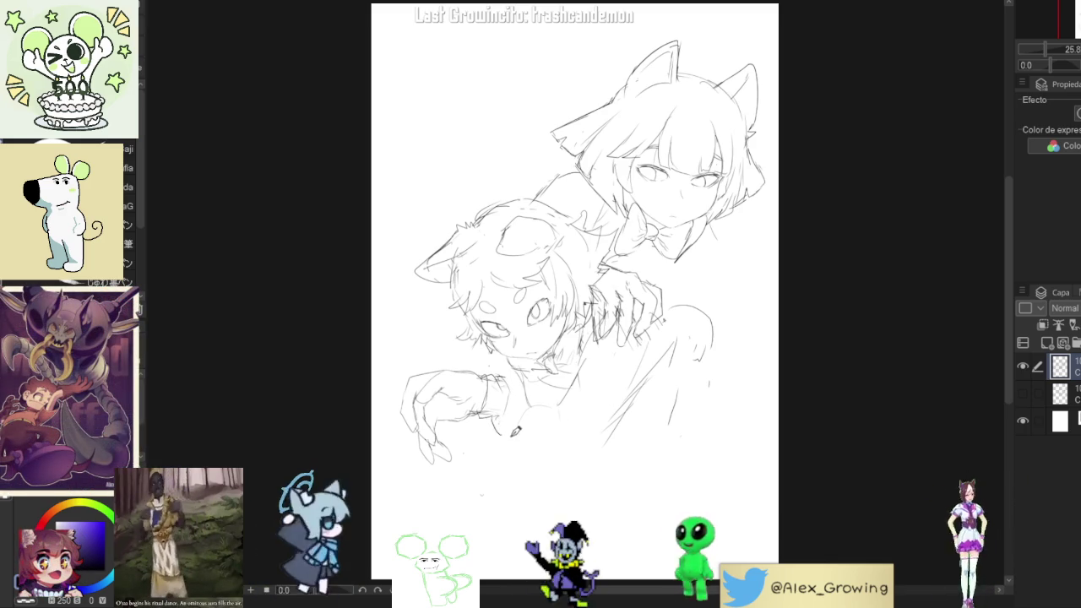
Extend the wrist line, then draw long arm-and-side strokes and curved hip lines at lower right
mouse_move(487, 410)
left_mouse_down()
mouse_move(507, 410)
mouse_move(528, 371)
left_mouse_up()
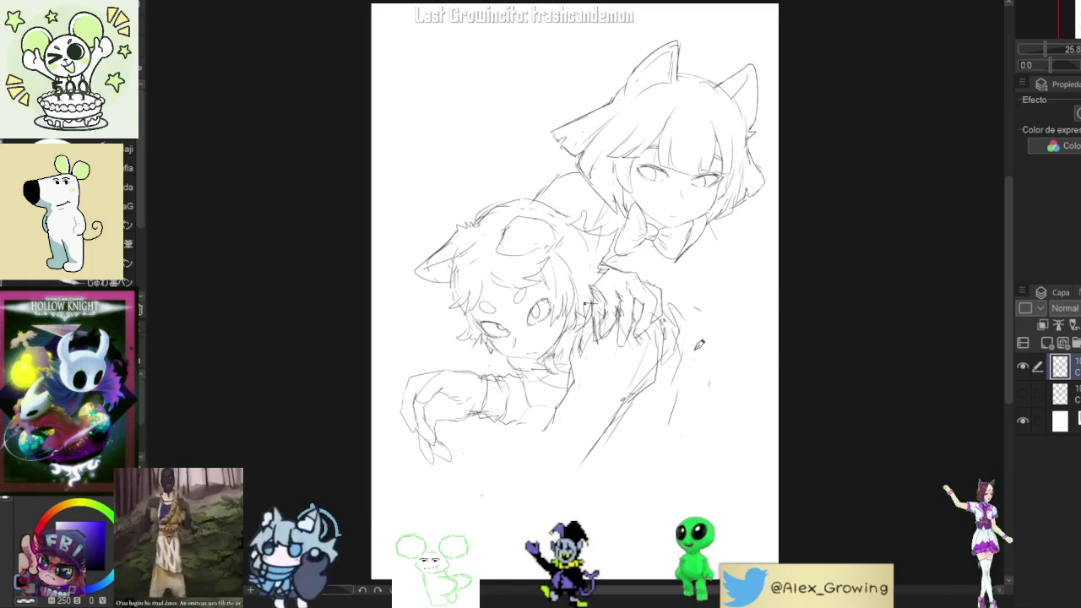
left_click_drag(669, 307, 714, 363)
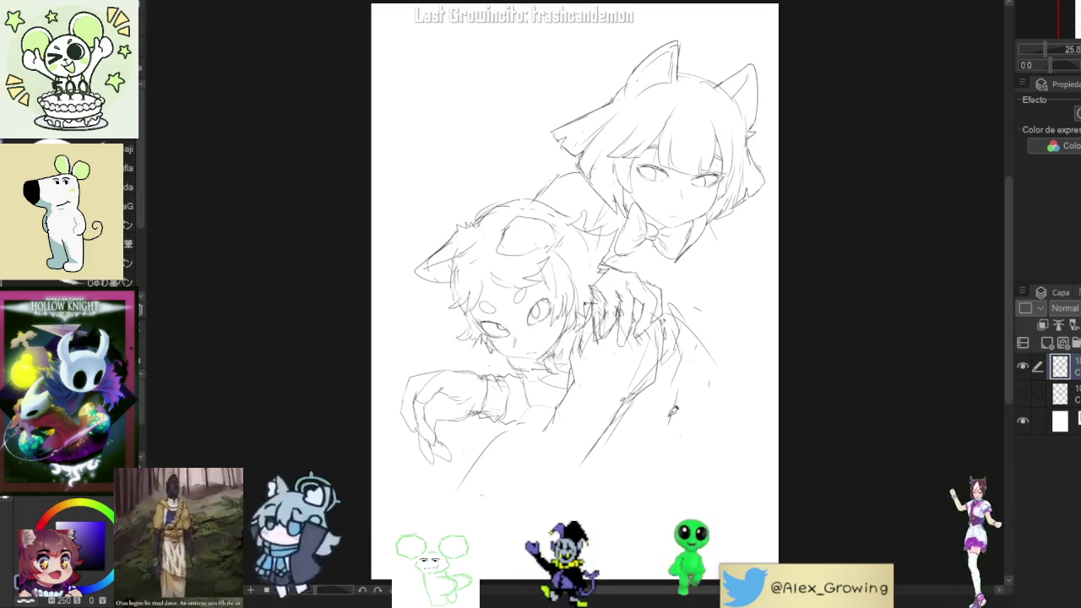
mouse_move(676, 319)
left_mouse_down()
mouse_move(710, 473)
mouse_move(645, 463)
mouse_move(723, 441)
left_mouse_up()
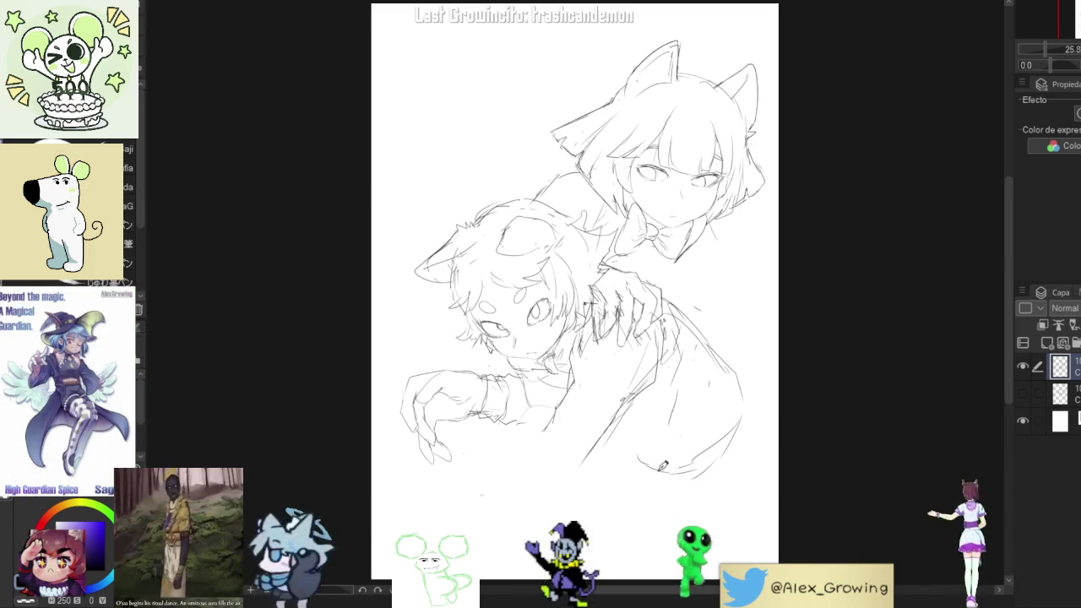
left_click_drag(638, 457, 623, 429)
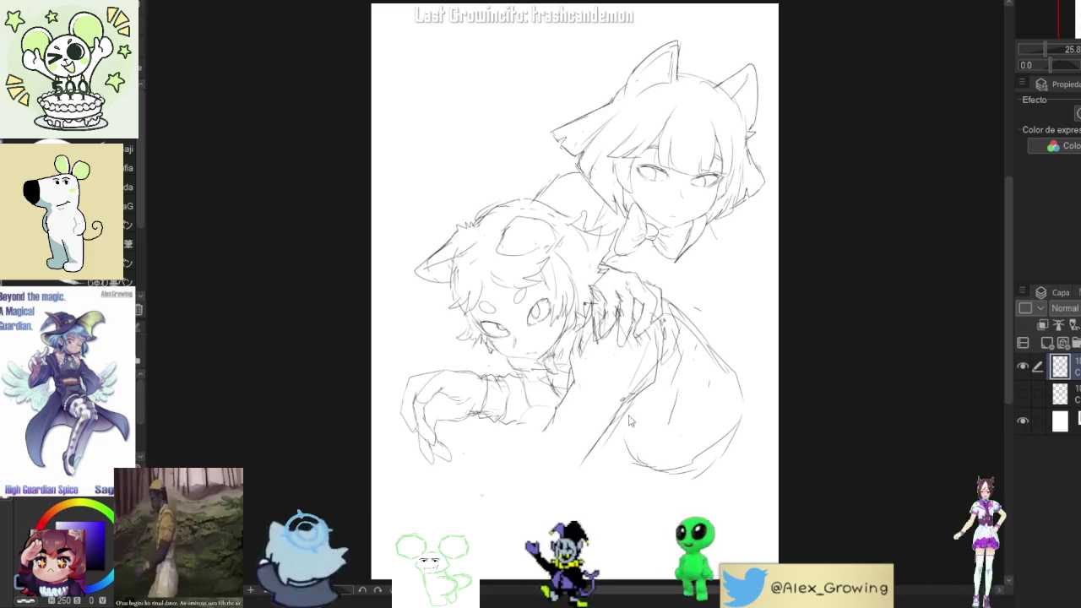
left_click_drag(647, 417, 639, 415)
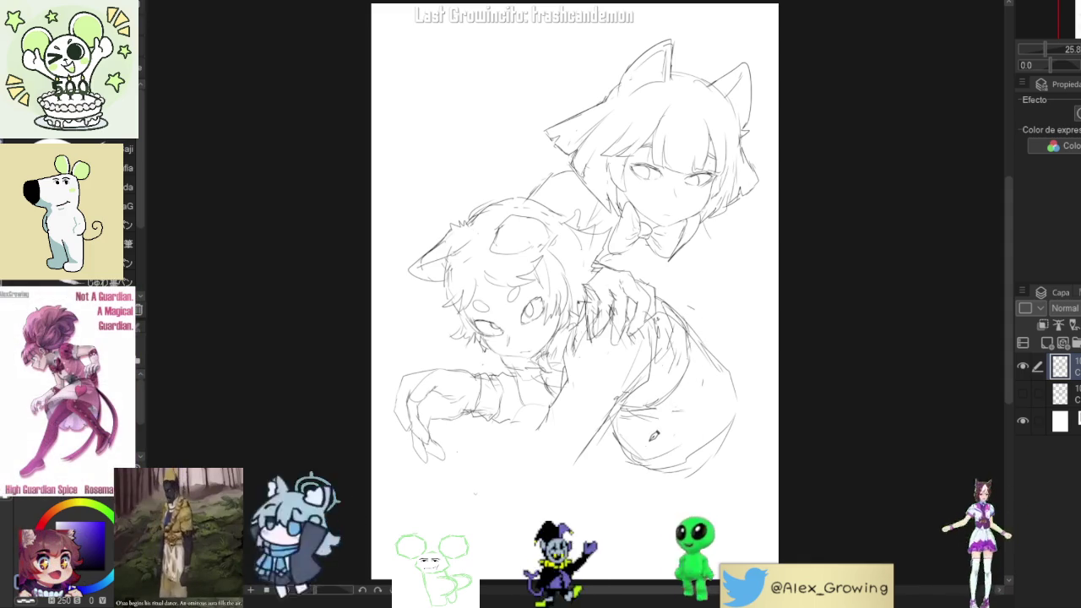
Sketch several lower-torso lines extending down and to the right
left_click_drag(656, 430, 647, 481)
left_click_drag(629, 404, 641, 490)
mouse_move(626, 430)
left_mouse_down()
mouse_move(636, 488)
mouse_move(655, 498)
left_mouse_up()
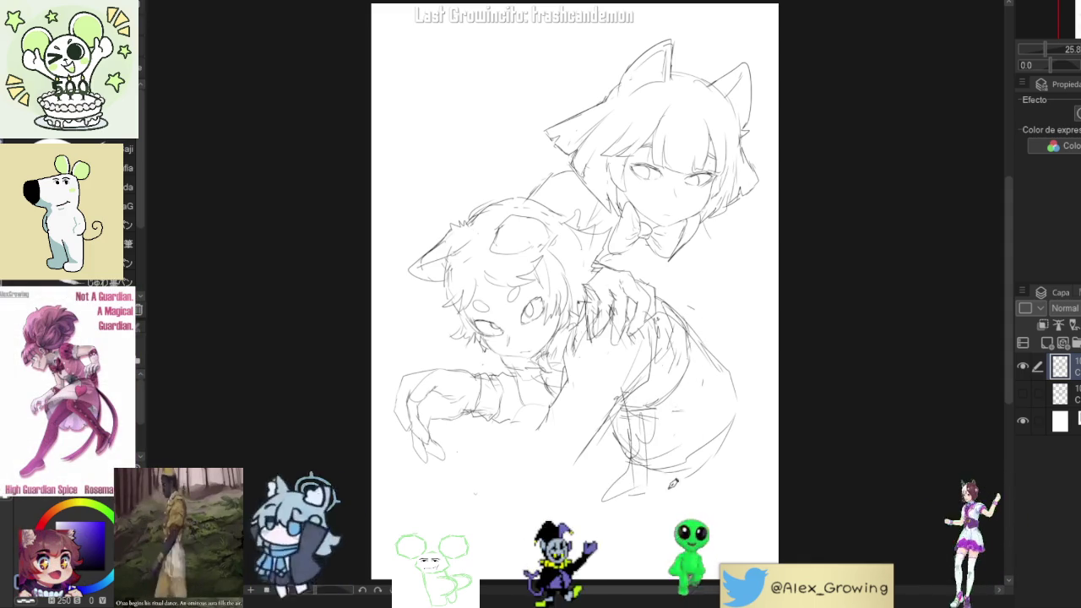
mouse_move(630, 422)
left_mouse_down()
mouse_move(621, 517)
mouse_move(701, 482)
mouse_move(740, 420)
left_mouse_up()
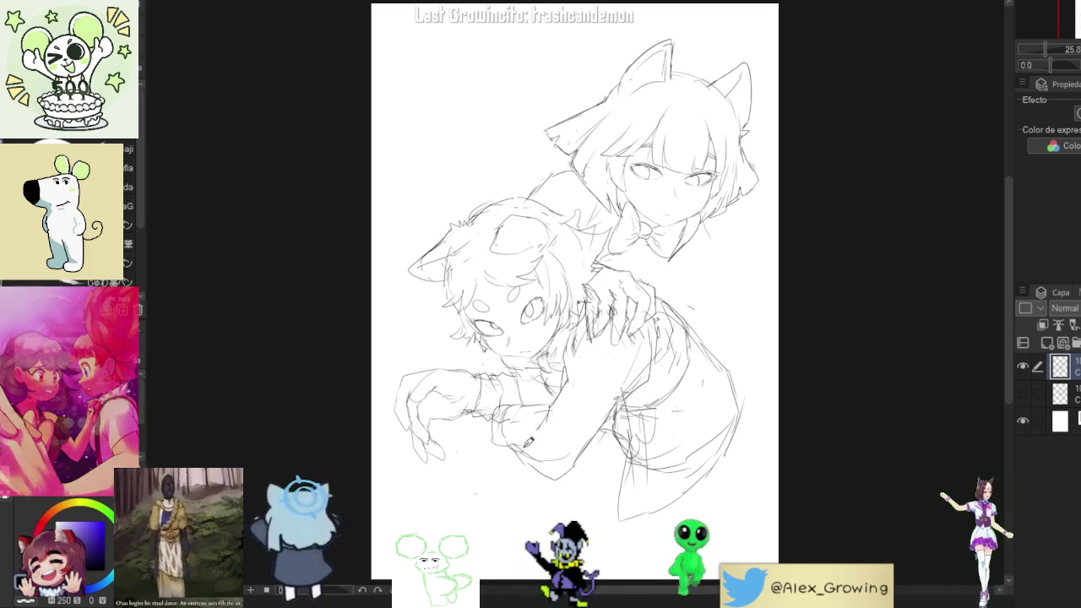
Add rough lines beneath the reaching arm and bring the lower drawing into view
left_click_drag(507, 469, 557, 532)
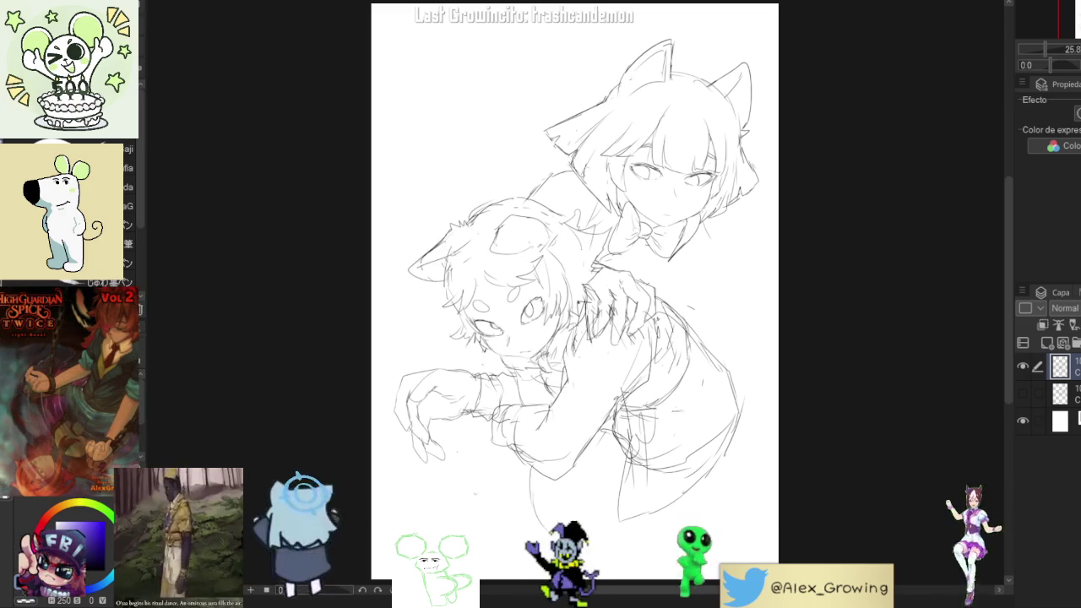
left_click_drag(470, 447, 480, 507)
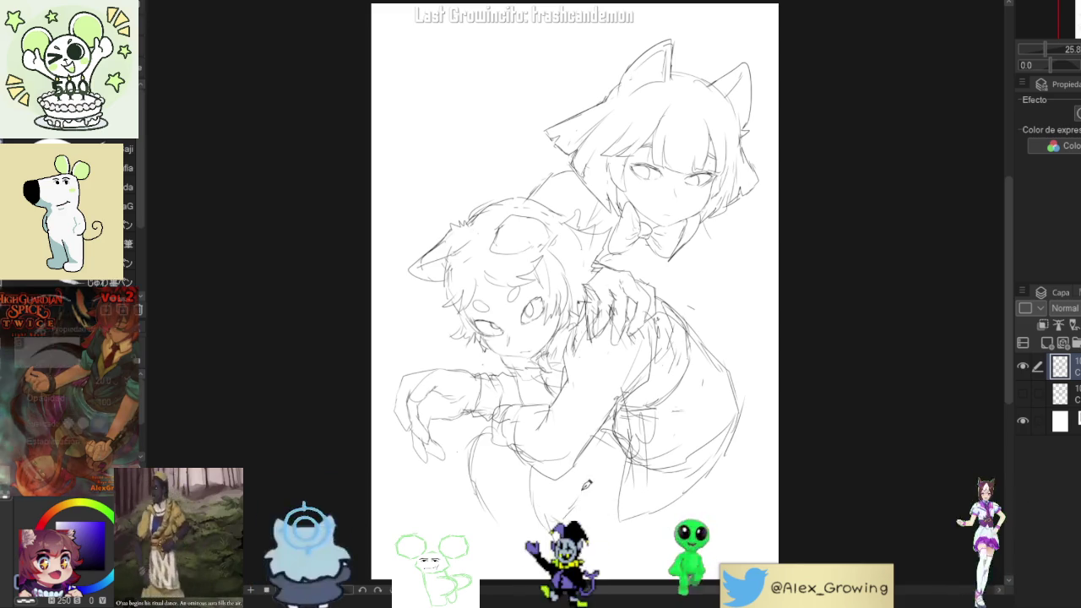
left_click_drag(606, 492, 591, 408)
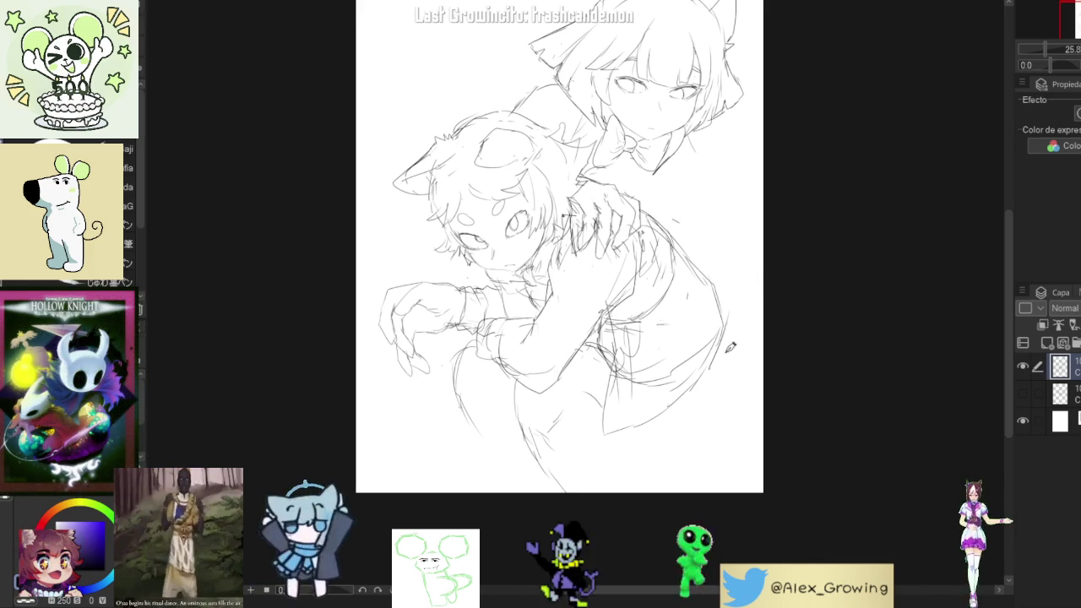
Draw a line toward the lower right, then the tail curve sweeping up the right side
left_click_drag(532, 420, 561, 478)
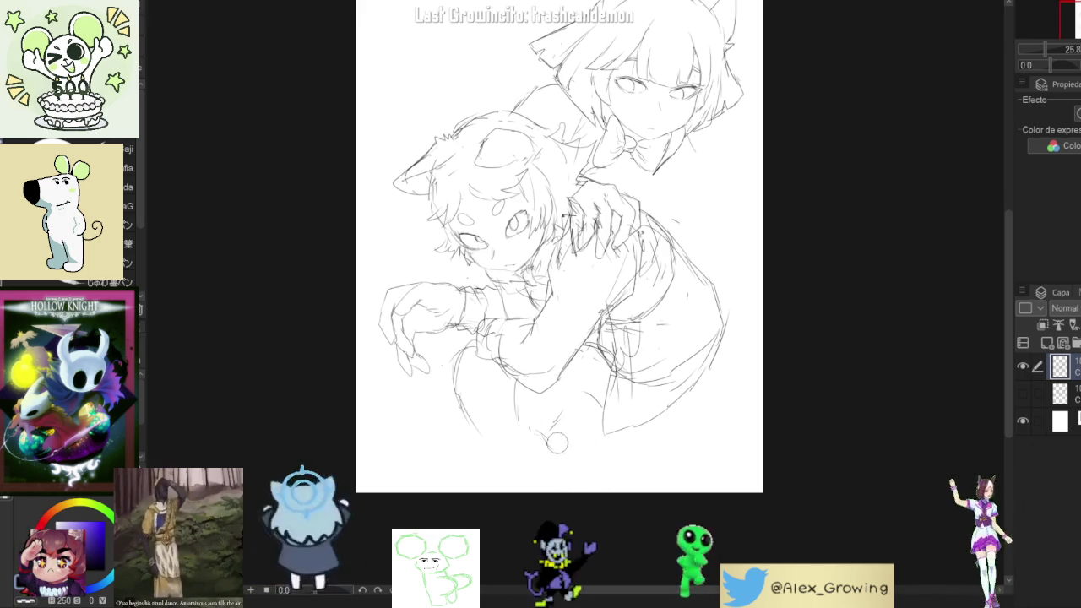
left_click_drag(634, 435, 726, 311)
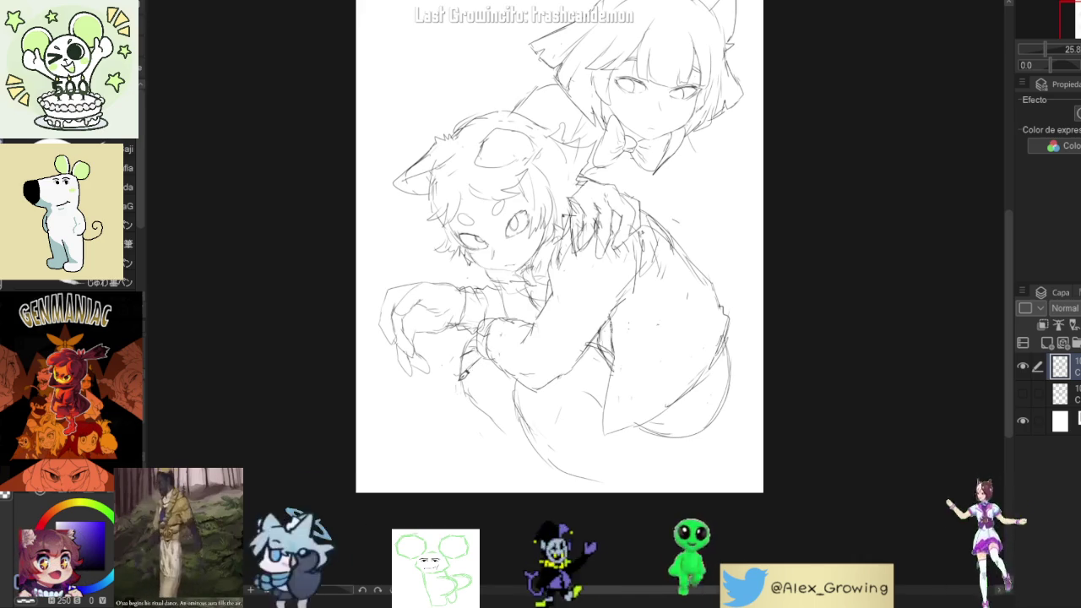
Add short strokes to the sleeve cuff and hand, undoing a stray diagonal stroke
left_click_drag(460, 374, 457, 335)
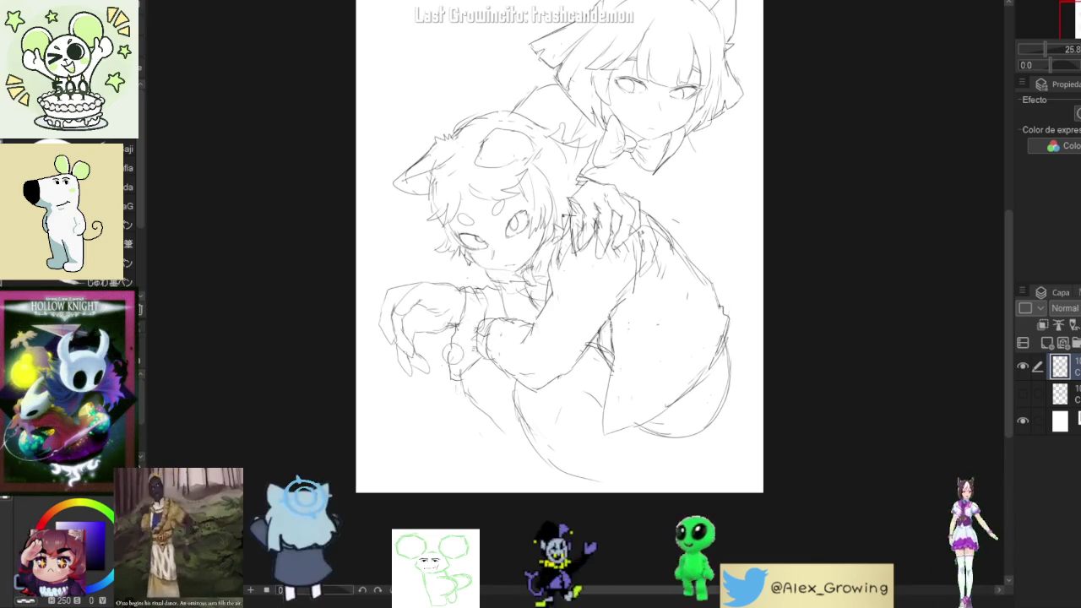
left_click_drag(452, 344, 456, 361)
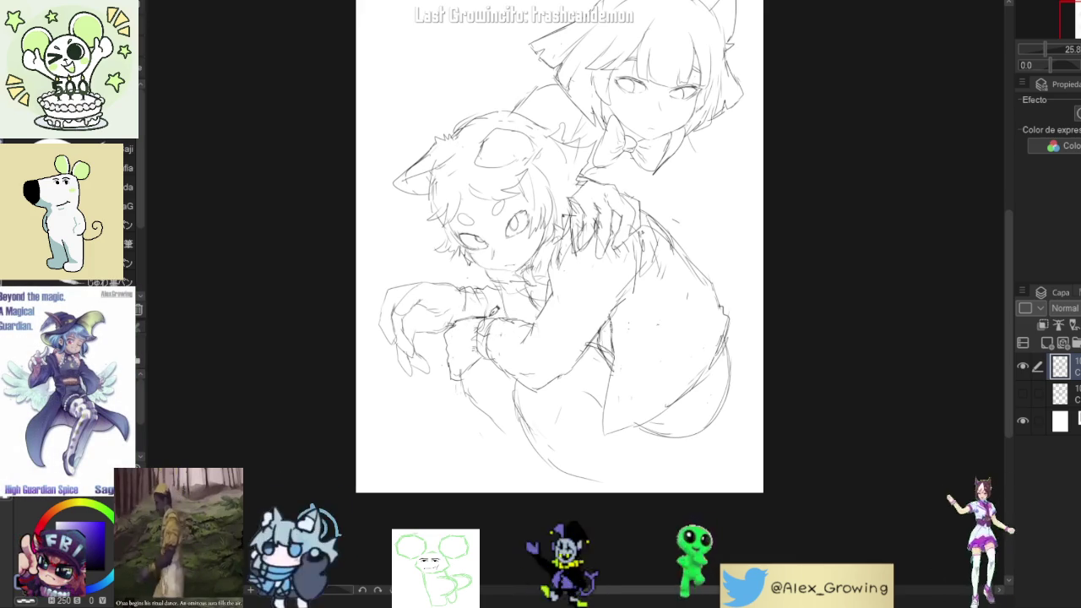
left_click_drag(469, 347, 463, 374)
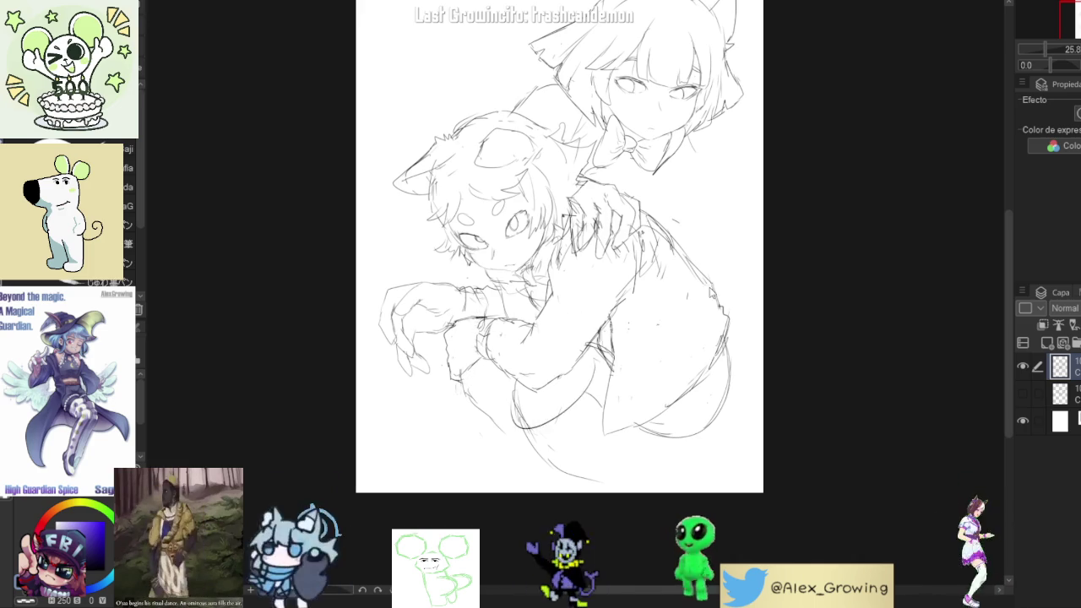
left_click_drag(636, 337, 551, 469)
key("ctrl+z")
left_click_drag(663, 367, 633, 408)
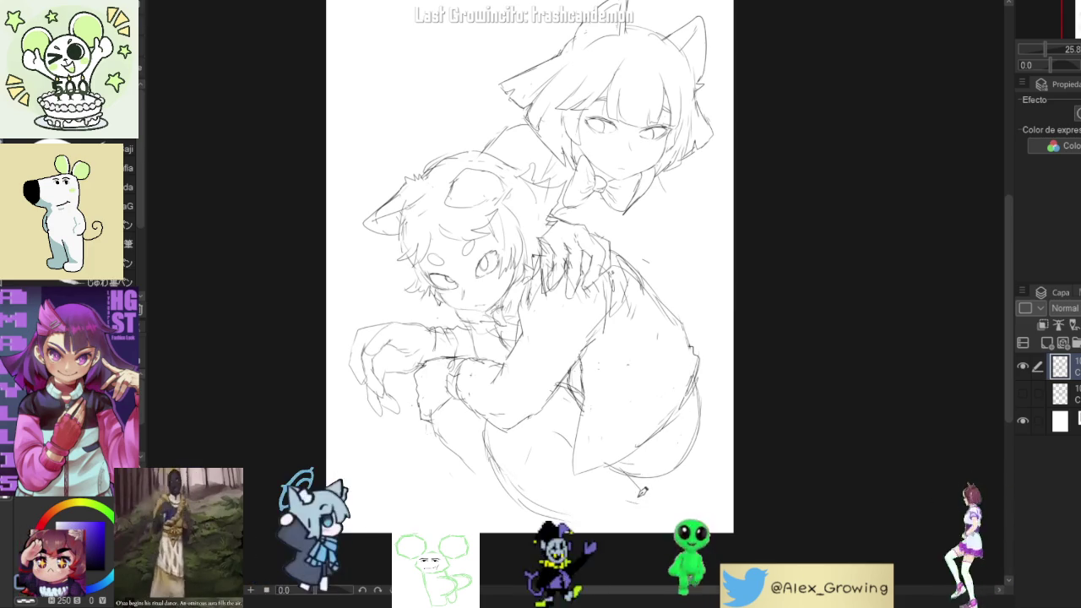
left_click_drag(648, 312, 635, 377)
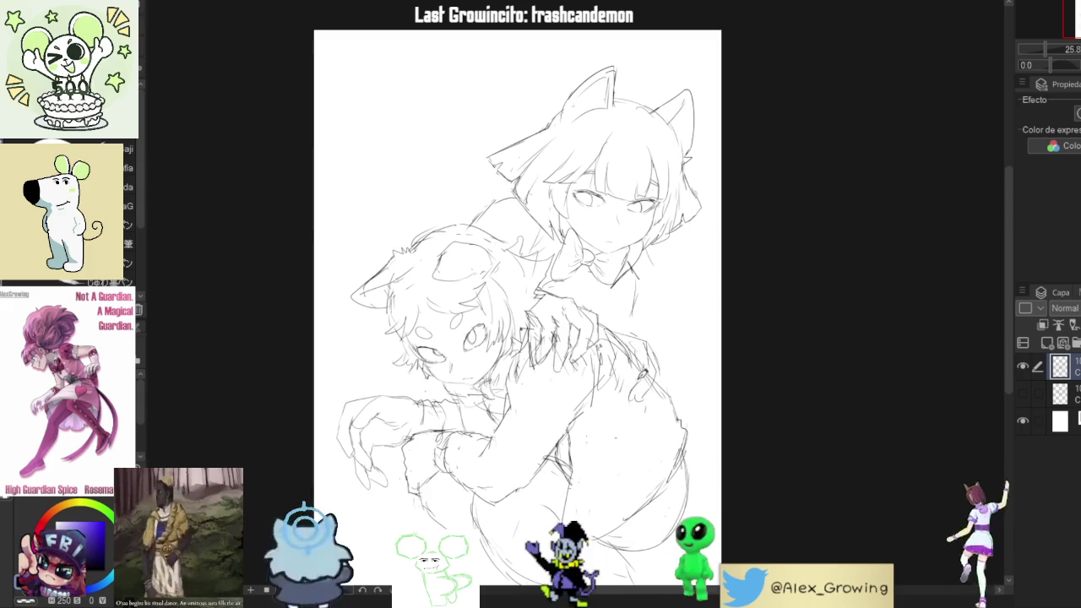
left_click_drag(652, 353, 639, 401)
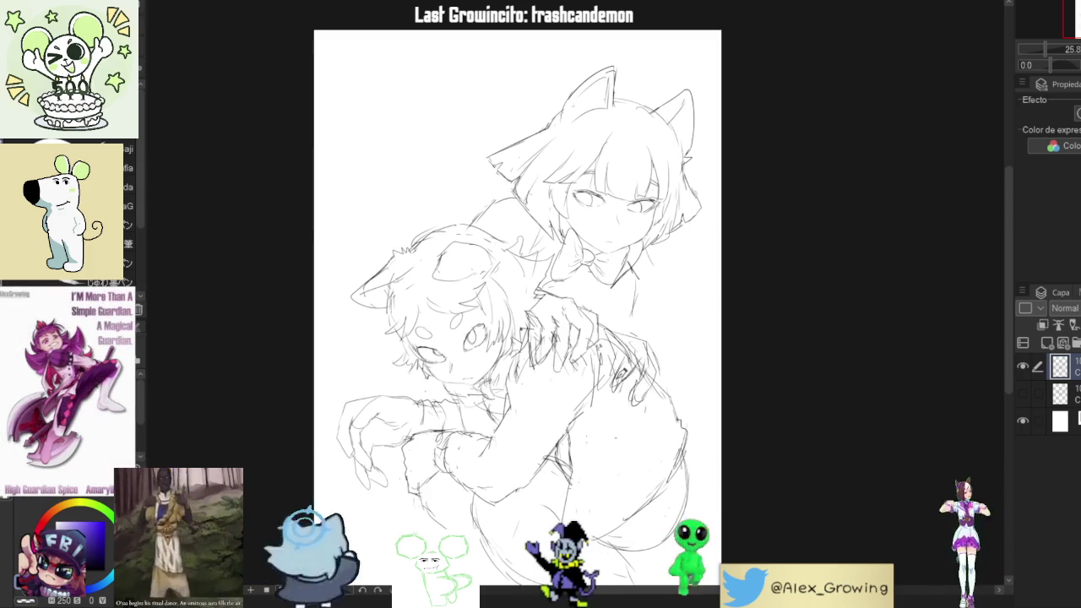
mouse_move(665, 368)
left_mouse_down()
mouse_move(635, 406)
mouse_move(652, 414)
left_mouse_up()
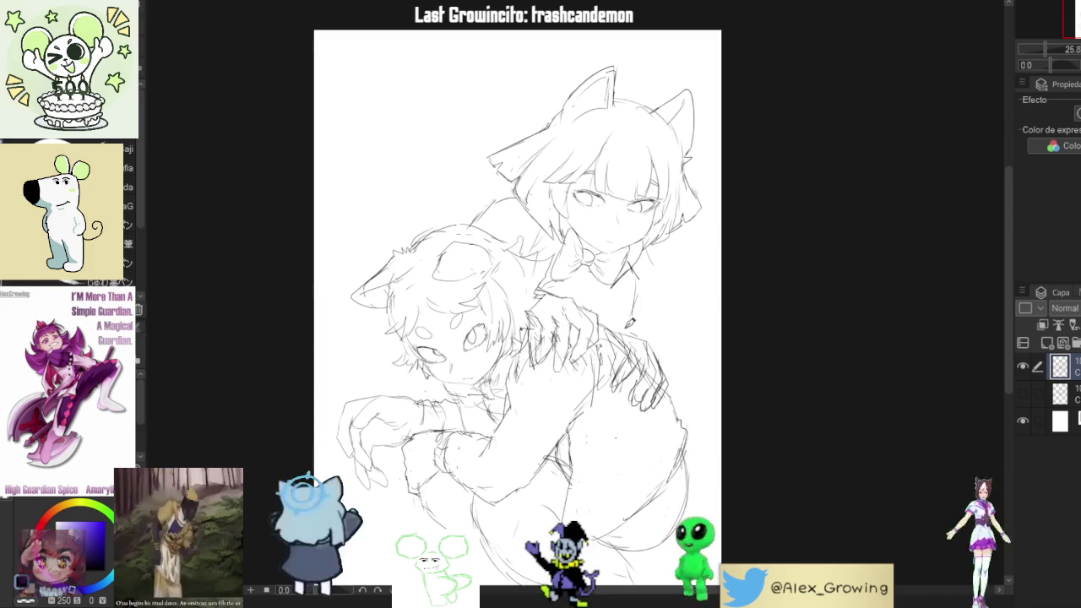
left_click_drag(633, 305, 646, 325)
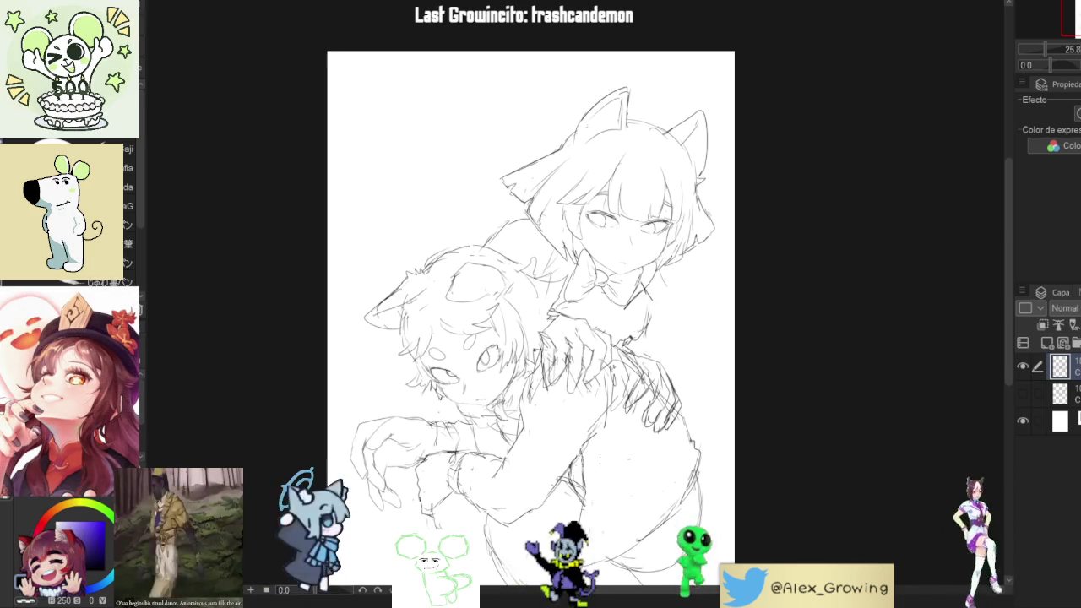
scroll(637, 334, "up", 1)
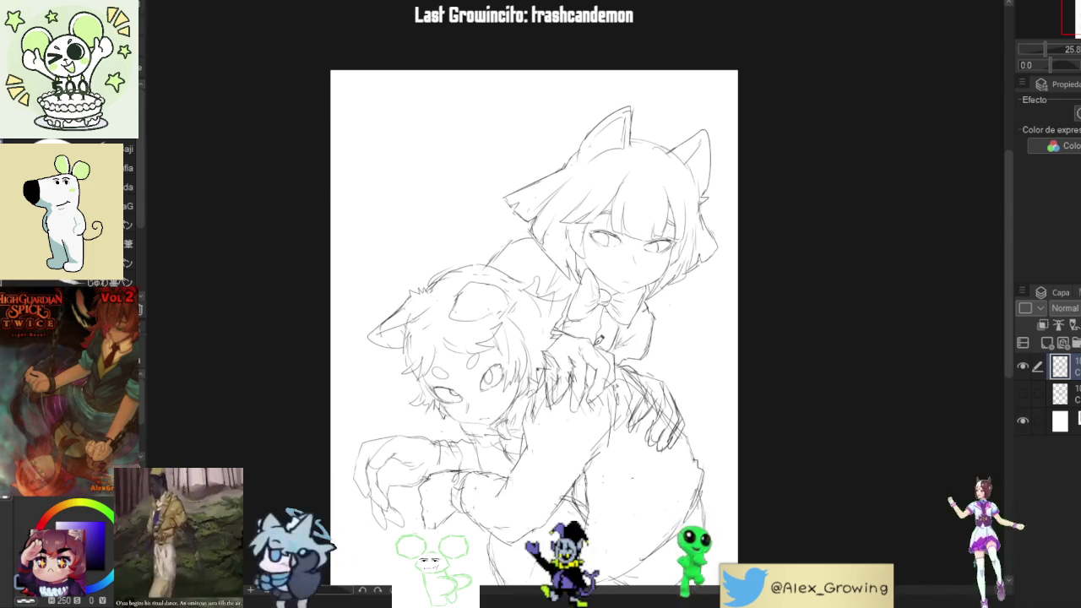
left_click_drag(600, 338, 643, 270)
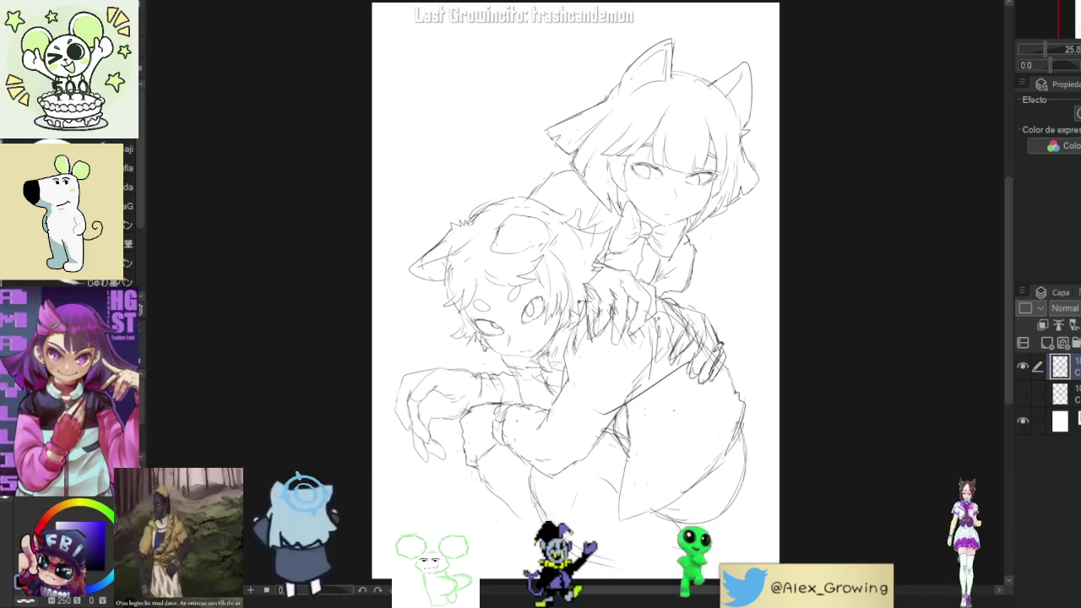
left_click_drag(575, 288, 524, 321)
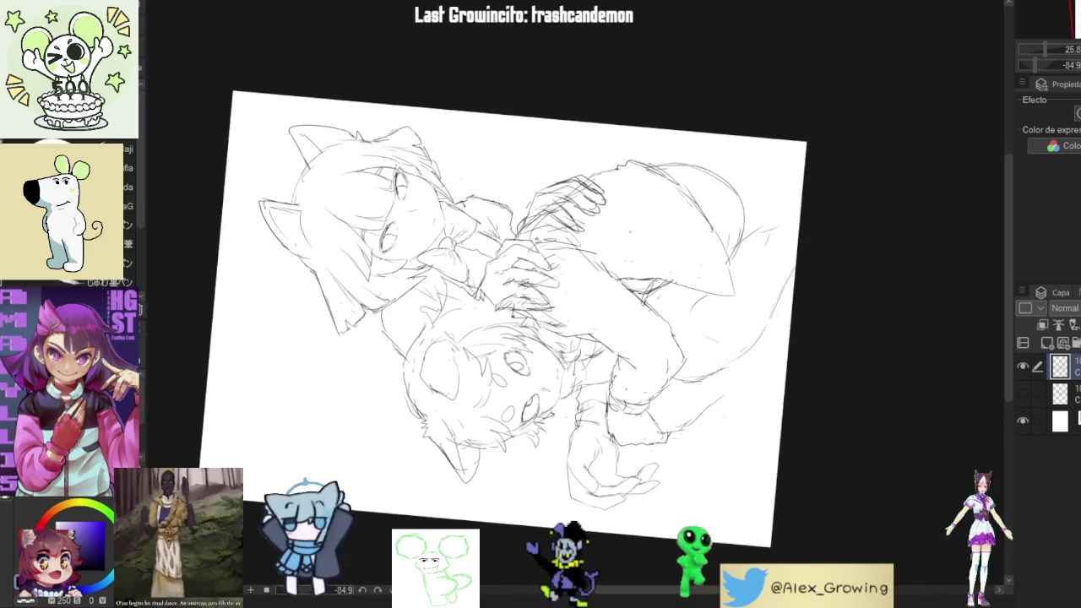
Reset the canvas rotation and lasso a freehand selection around the lower-left character's head
key("ctrl+at")
left_click_drag(713, 308, 719, 361)
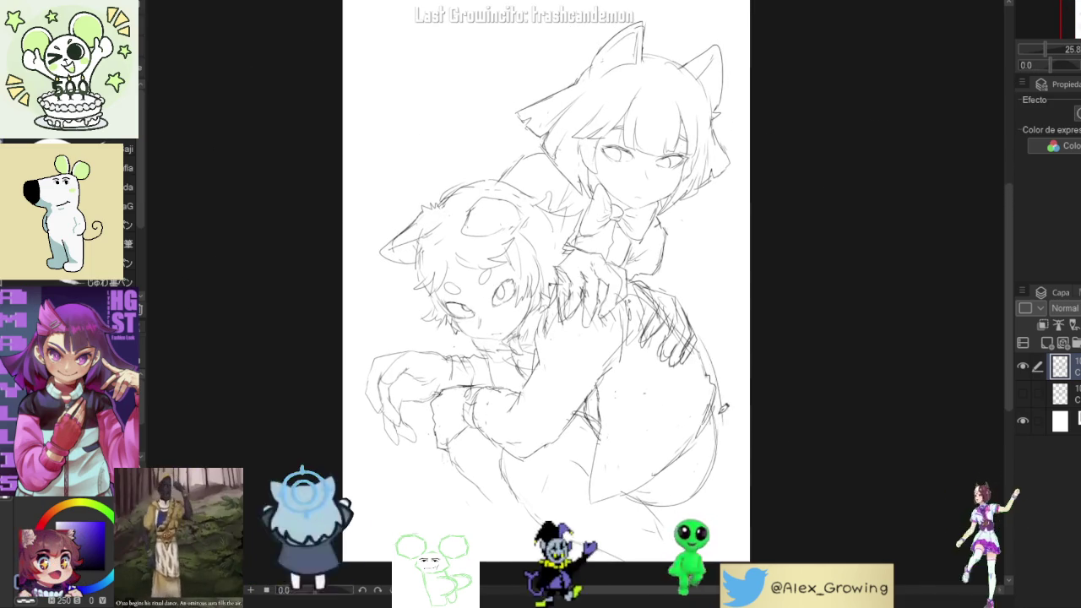
scroll(736, 418, "down", 2)
scroll(734, 406, "up", 2)
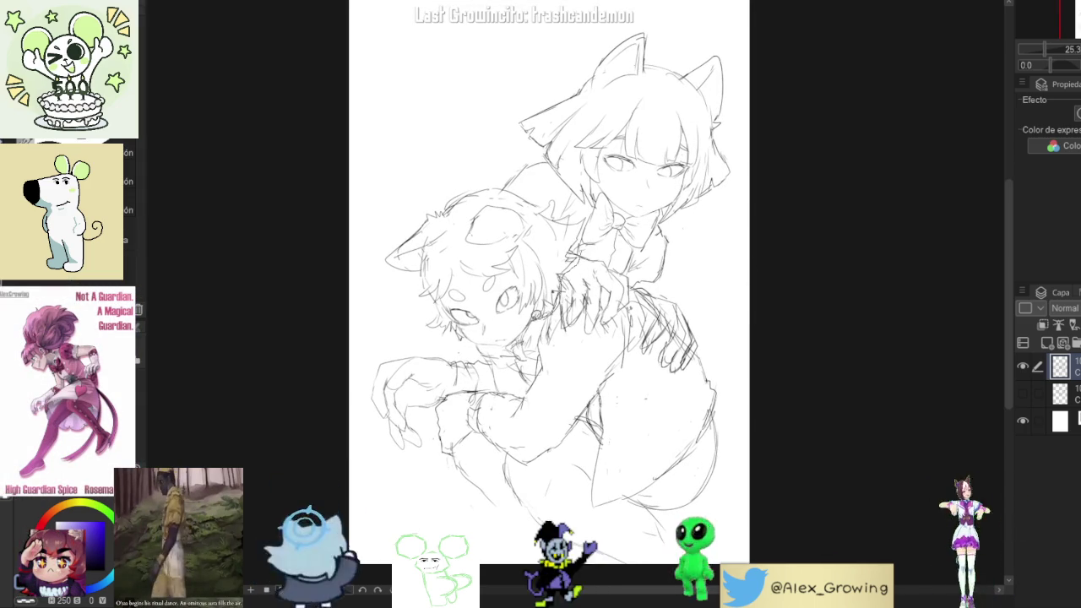
left_click_drag(513, 340, 577, 218)
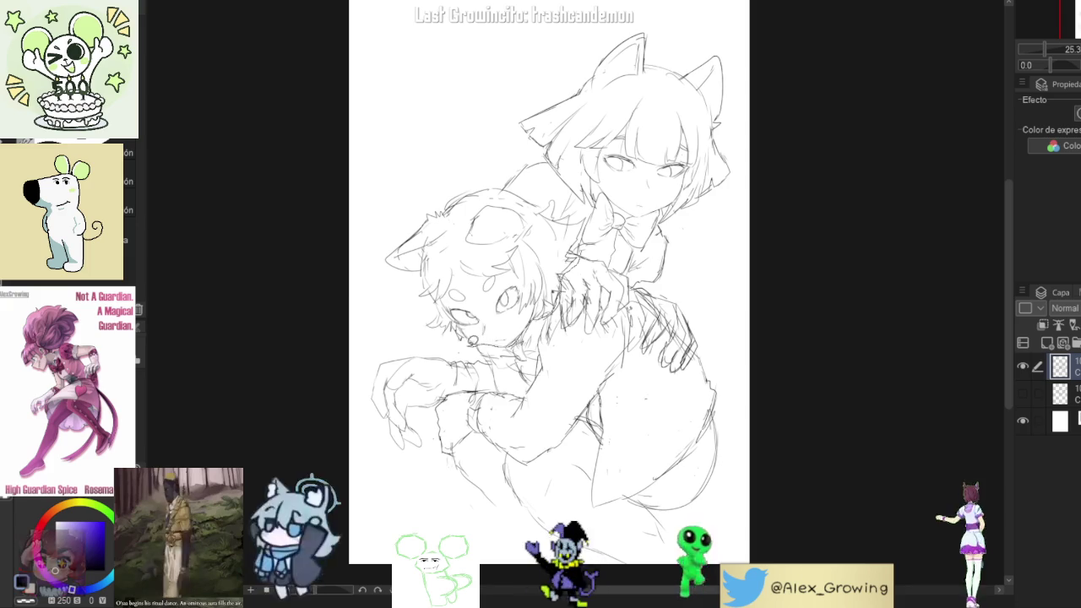
scroll(575, 216, "up", 3)
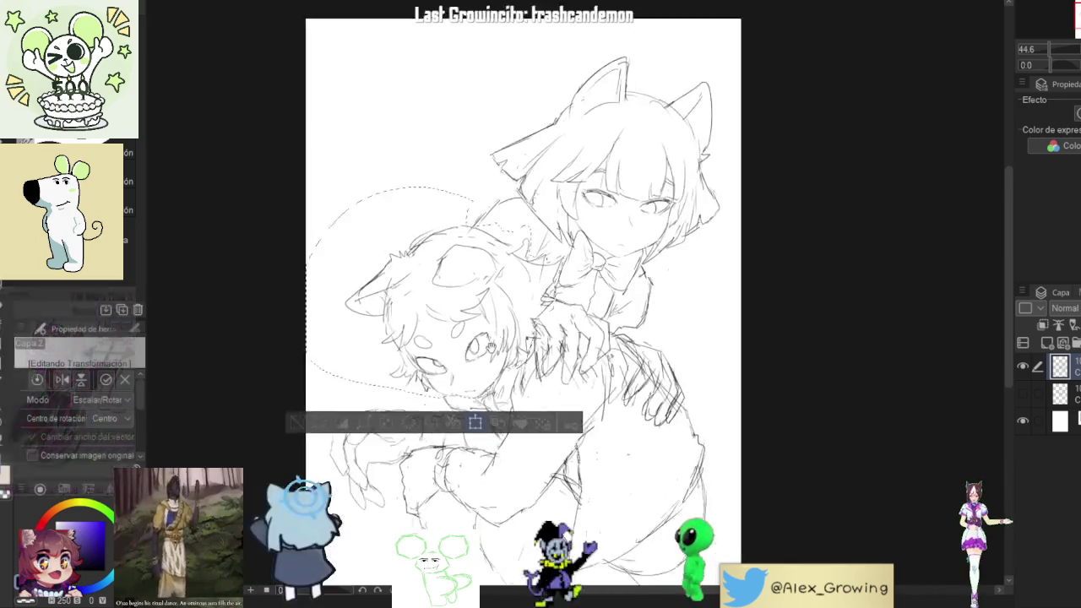
Enlarge the selected head in two handle drags, nudge it left, commit, and deselect
left_click(425, 460)
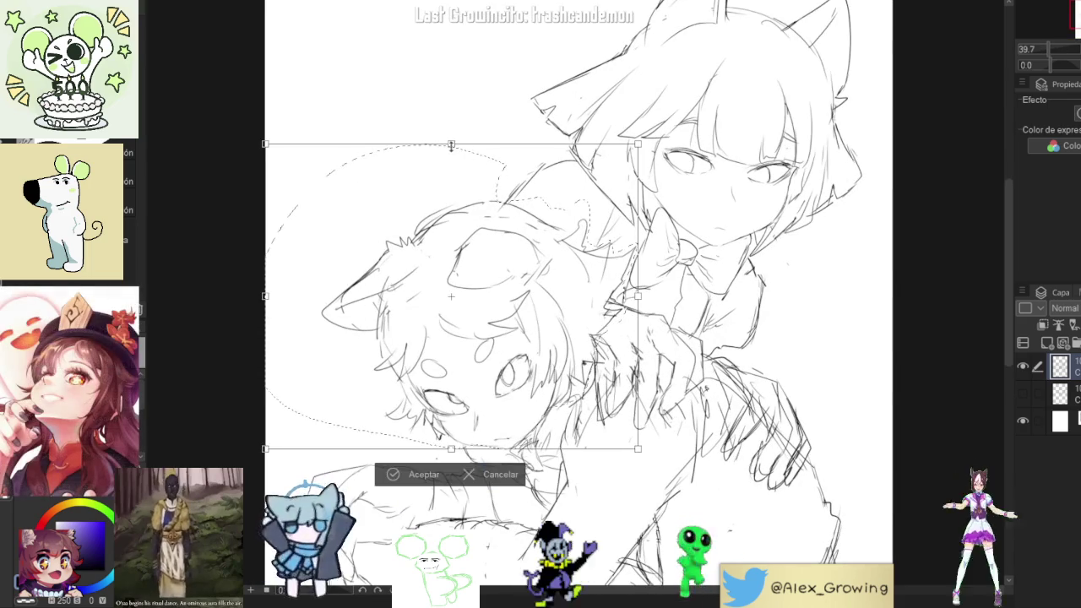
left_click_drag(451, 145, 451, 131)
scroll(569, 190, "down", 2)
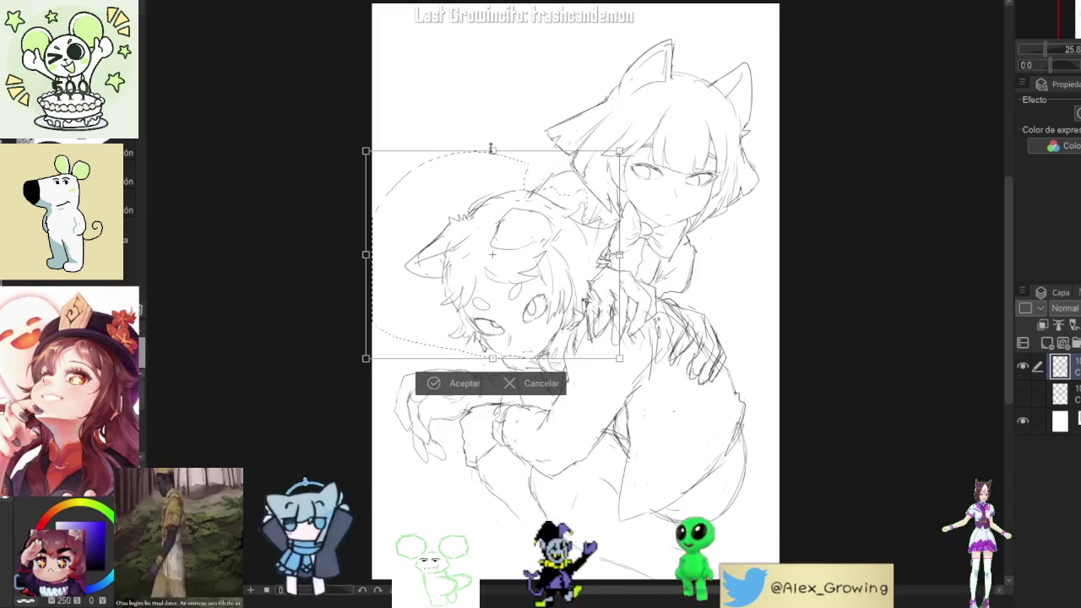
left_click_drag(508, 163, 507, 151)
scroll(581, 222, "up", 2)
left_click_drag(583, 223, 581, 222)
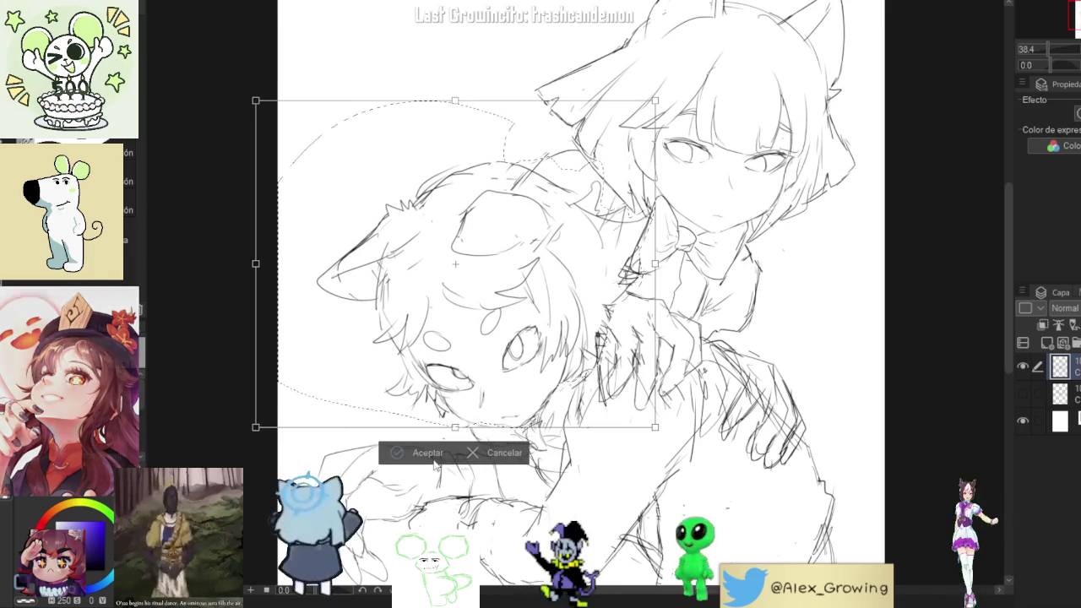
key("Return")
scroll(564, 295, "down", 2)
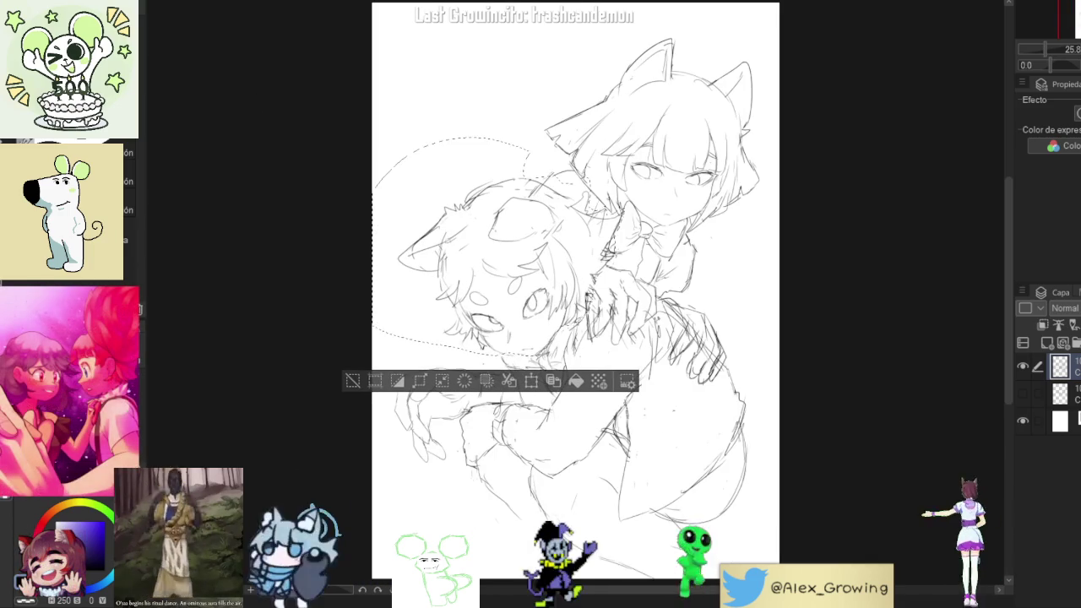
key("ctrl+d")
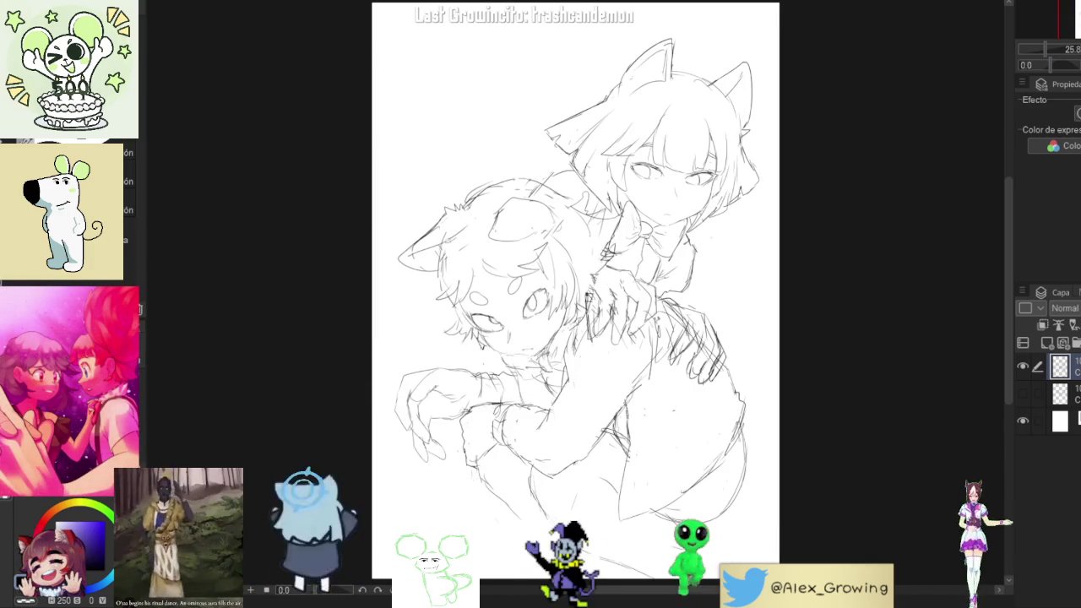
Flip the view to check proportions, choose the pen, and tilt the view toward the lower body
key("h")
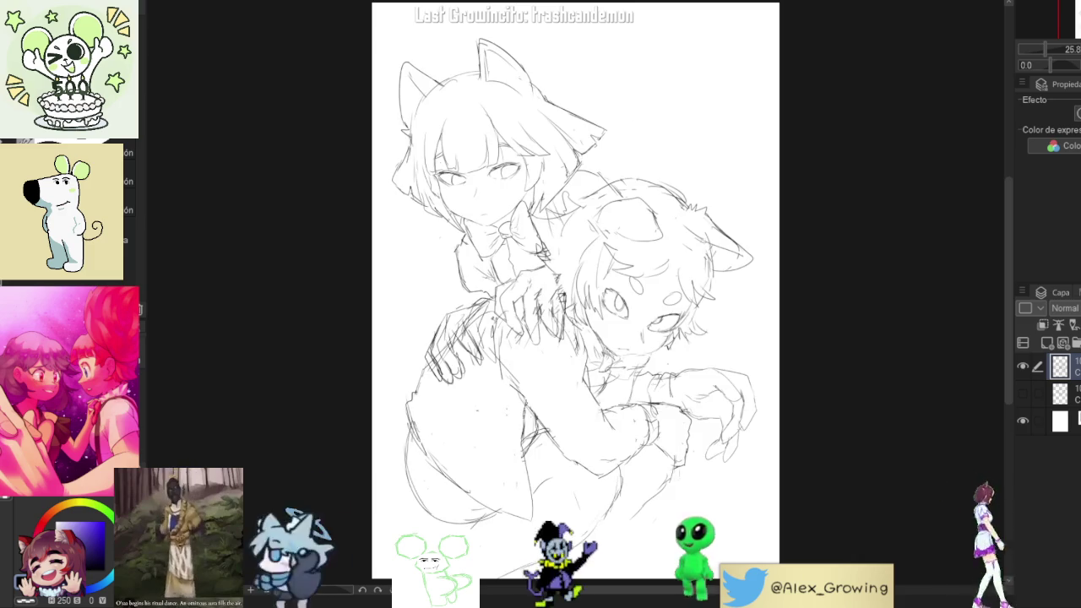
key("h")
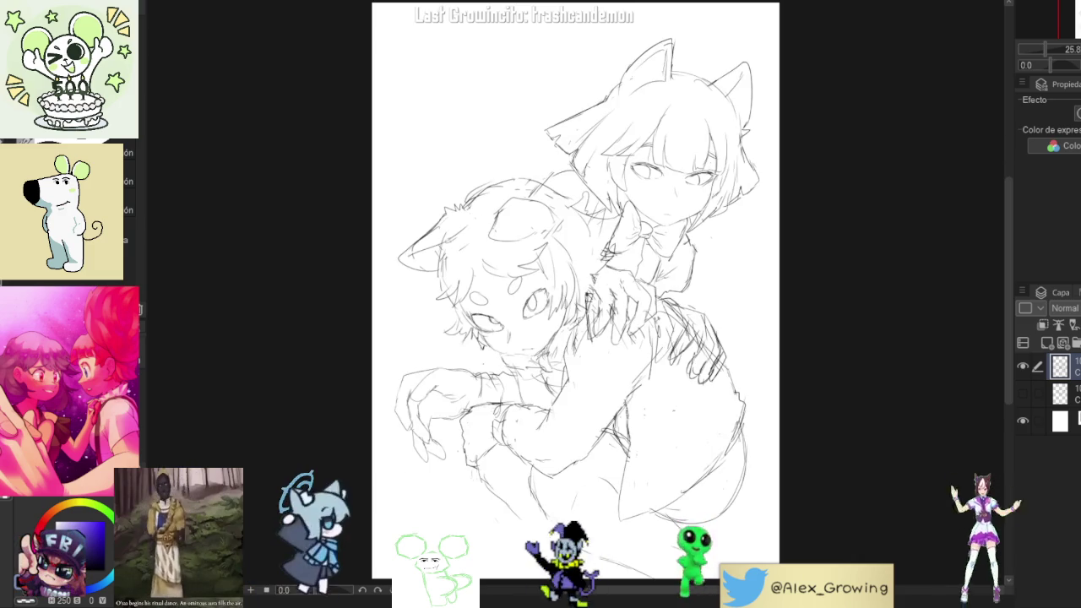
key("p")
left_click_drag(808, 280, 576, 429)
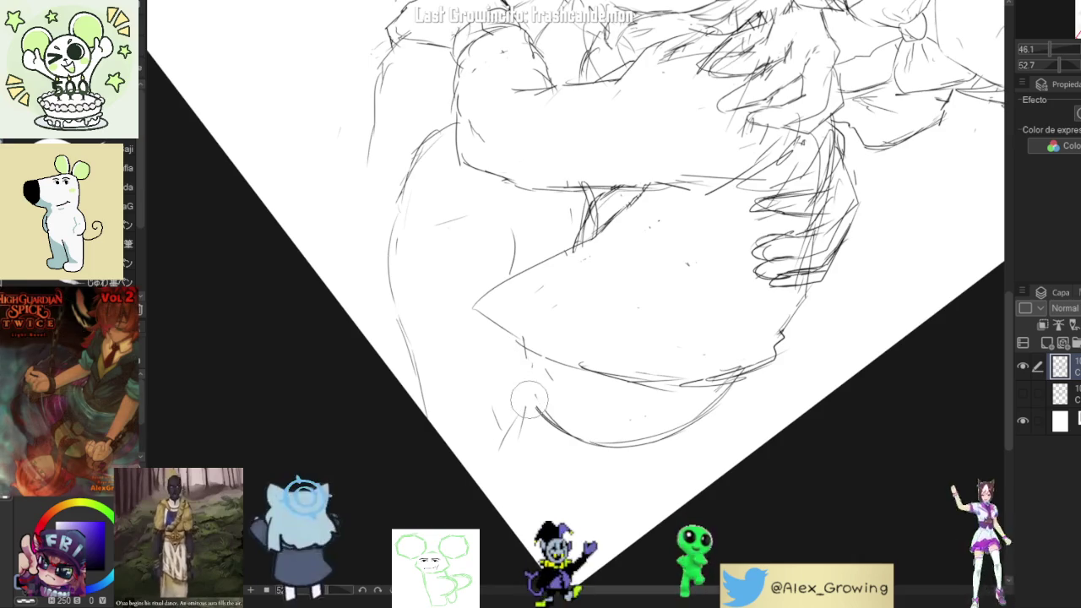
mouse_move(513, 355)
left_mouse_down()
mouse_move(665, 339)
mouse_move(629, 349)
left_mouse_up()
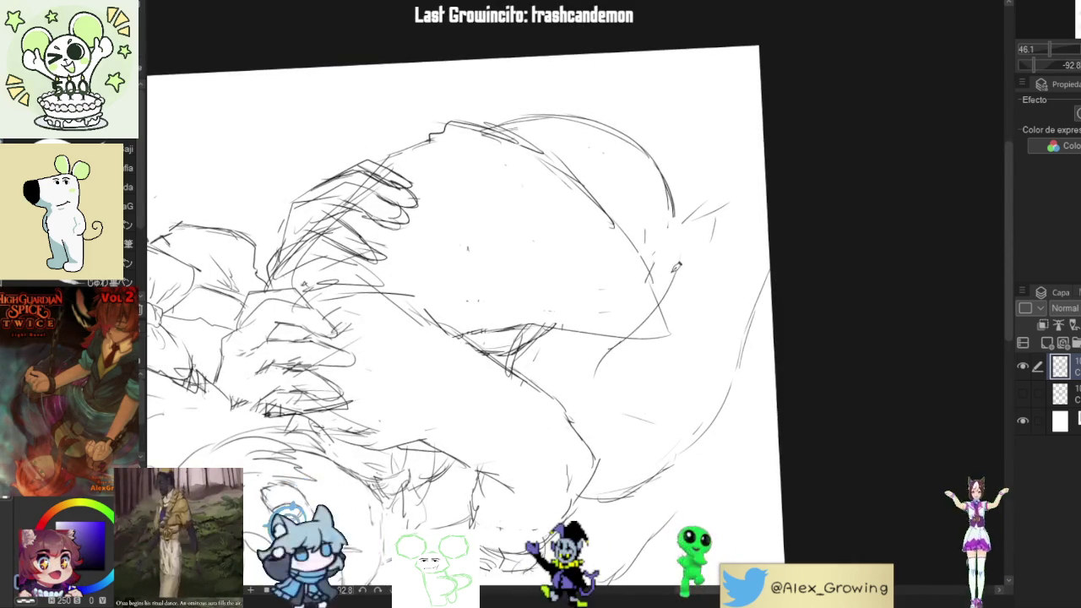
mouse_move(682, 256)
left_mouse_down()
mouse_move(702, 396)
mouse_move(731, 265)
left_mouse_up()
left_click_drag(698, 363, 652, 264)
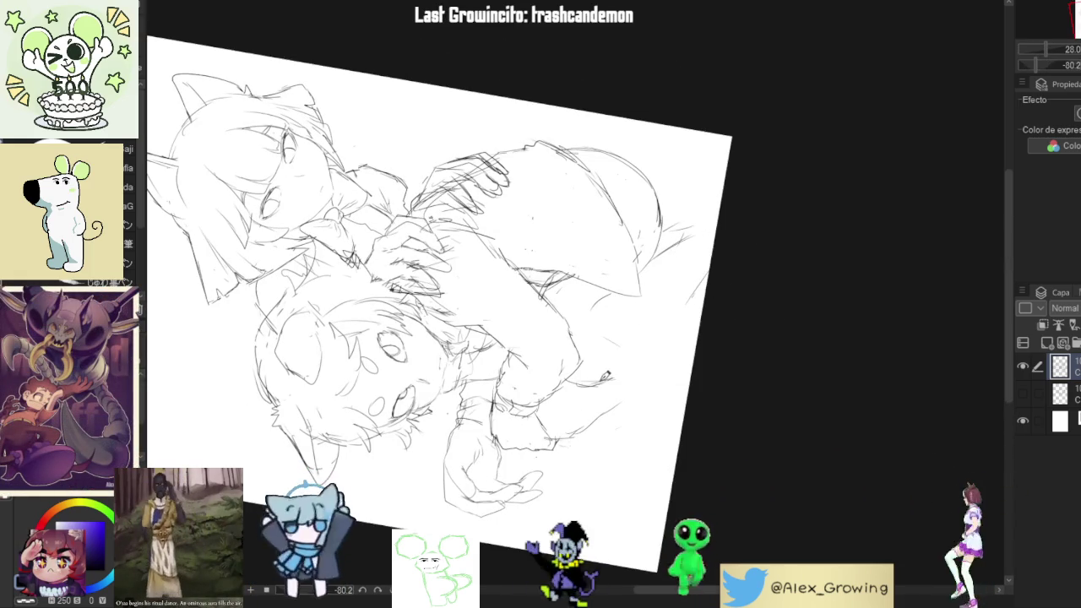
Draw the tail's long curve with two extending strokes, then set the view upright
left_click_drag(652, 340, 708, 279)
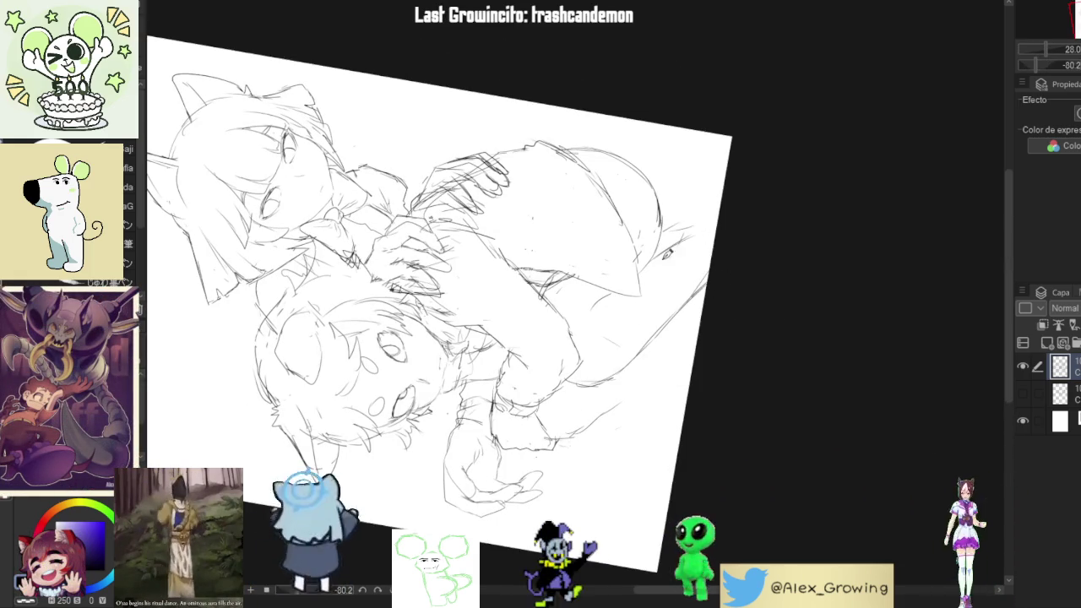
left_click_drag(714, 229, 658, 253)
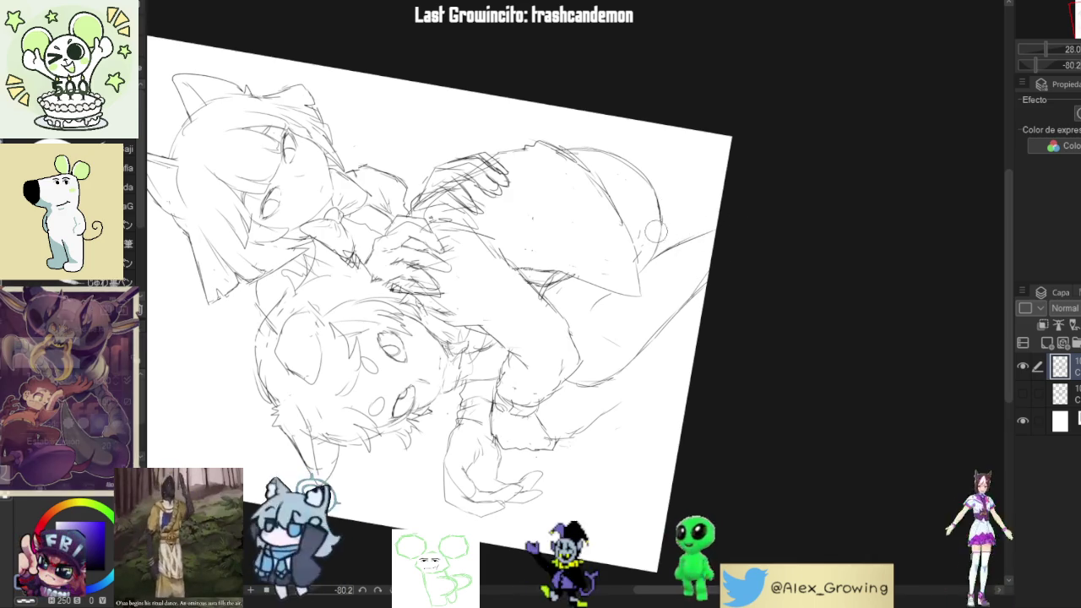
left_click_drag(662, 226, 651, 266)
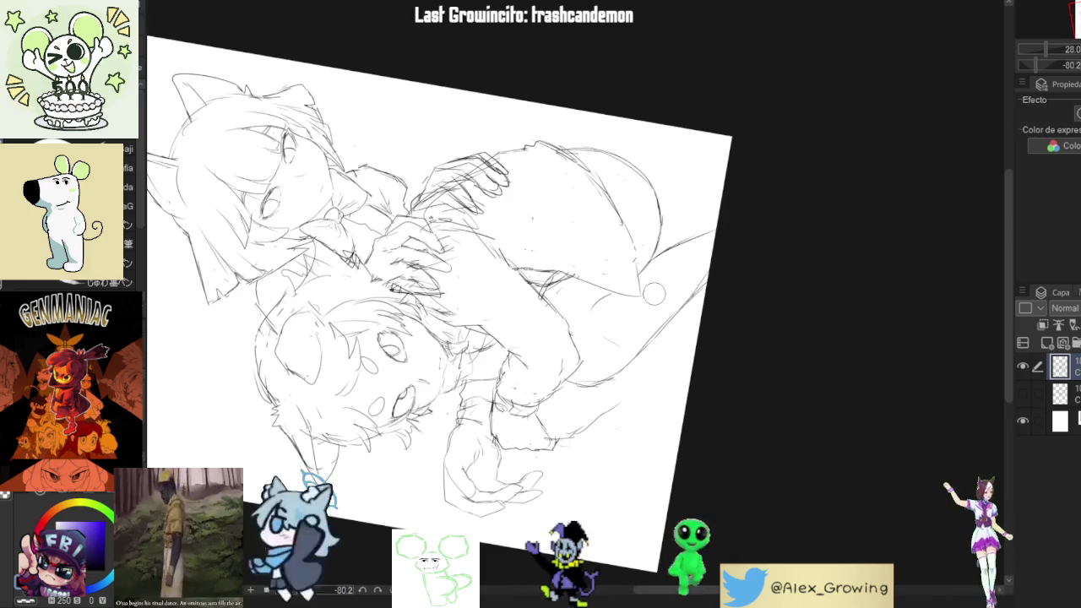
key("ctrl+@")
key("ctrl+0")
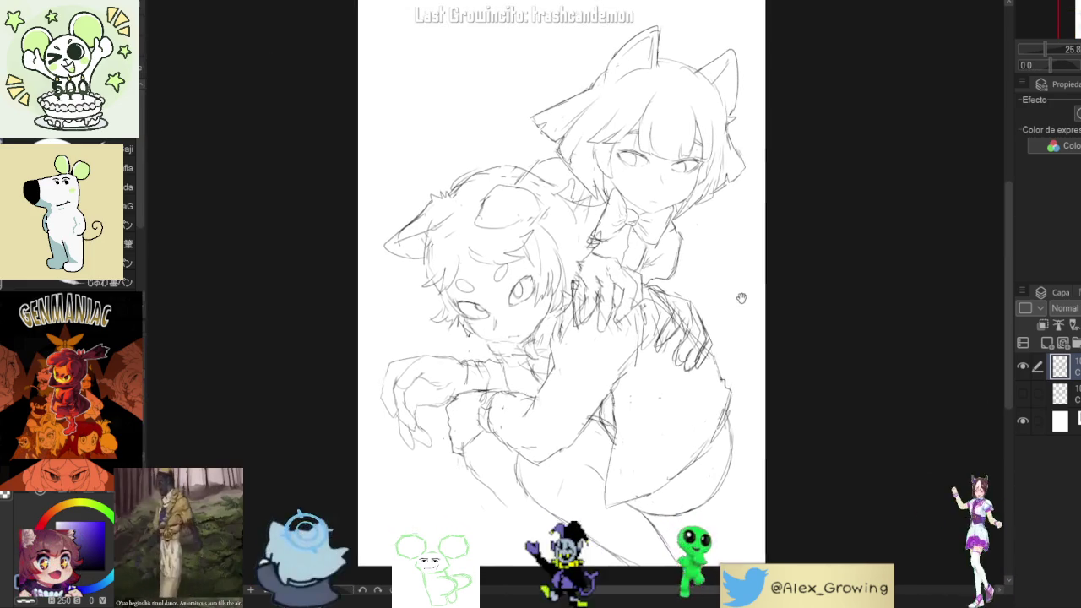
left_click_drag(751, 304, 741, 176)
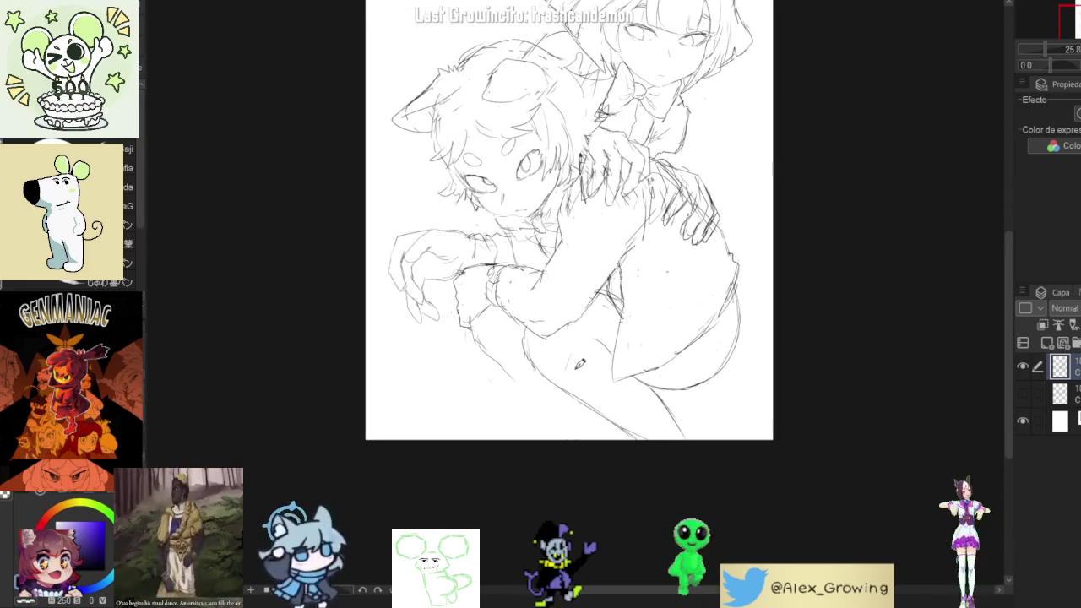
mouse_move(591, 355)
left_mouse_down()
mouse_move(524, 462)
mouse_move(547, 421)
left_mouse_up()
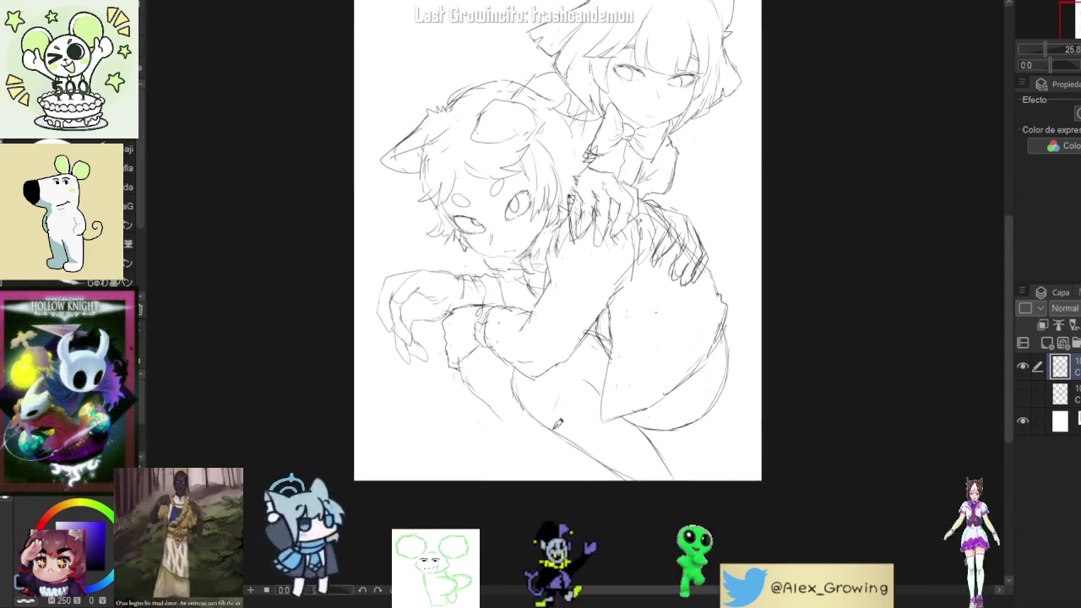
left_click_drag(637, 348, 633, 405)
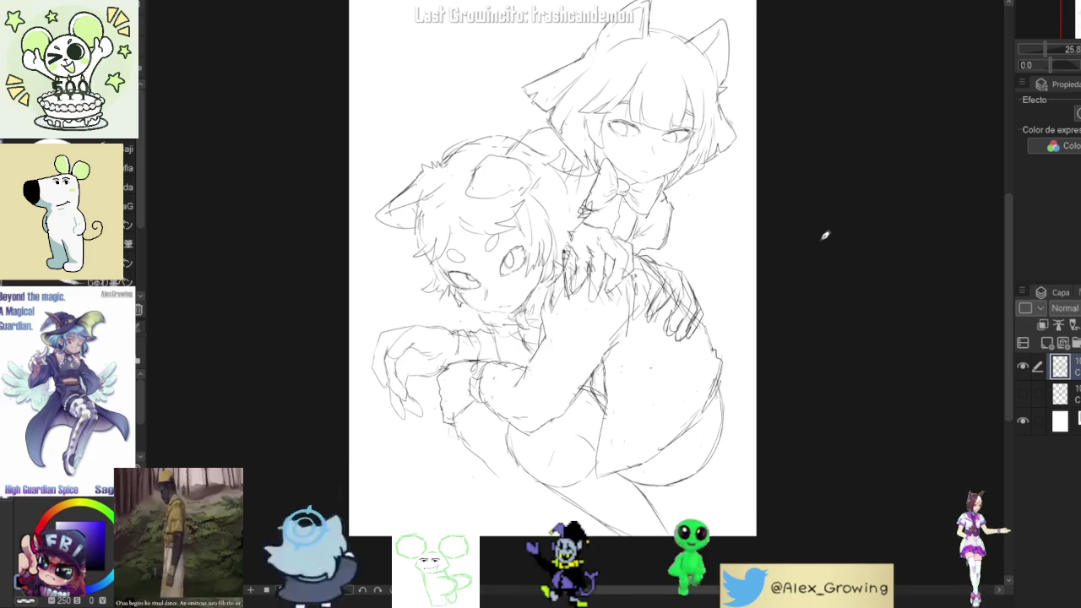
left_click_drag(676, 224, 706, 201)
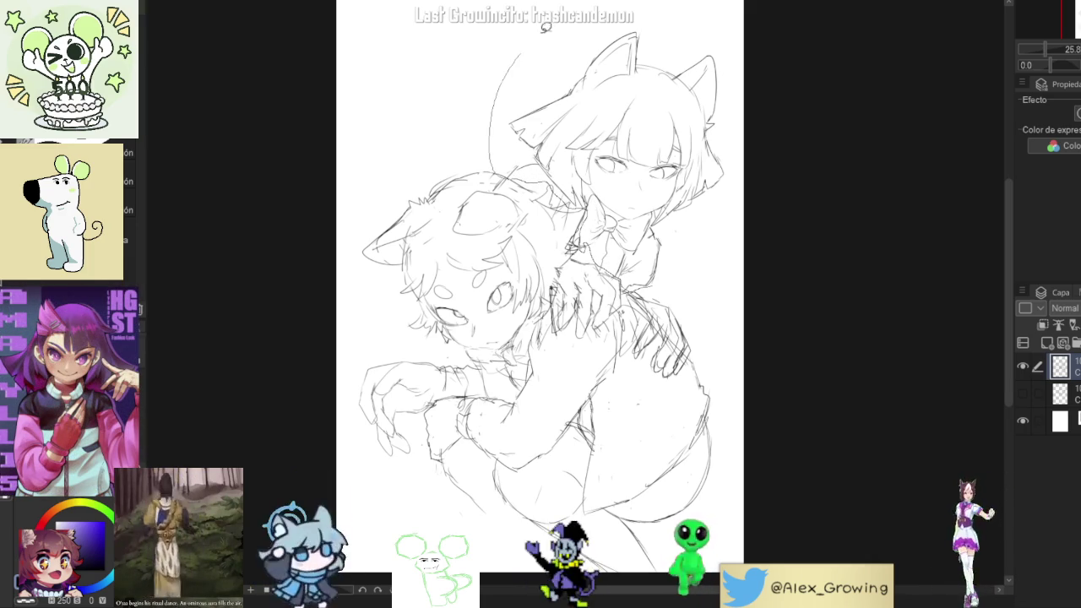
Lasso a loose outline enclosing both figures, including the lower-left and right-side areas
left_click_drag(516, 61, 591, 261)
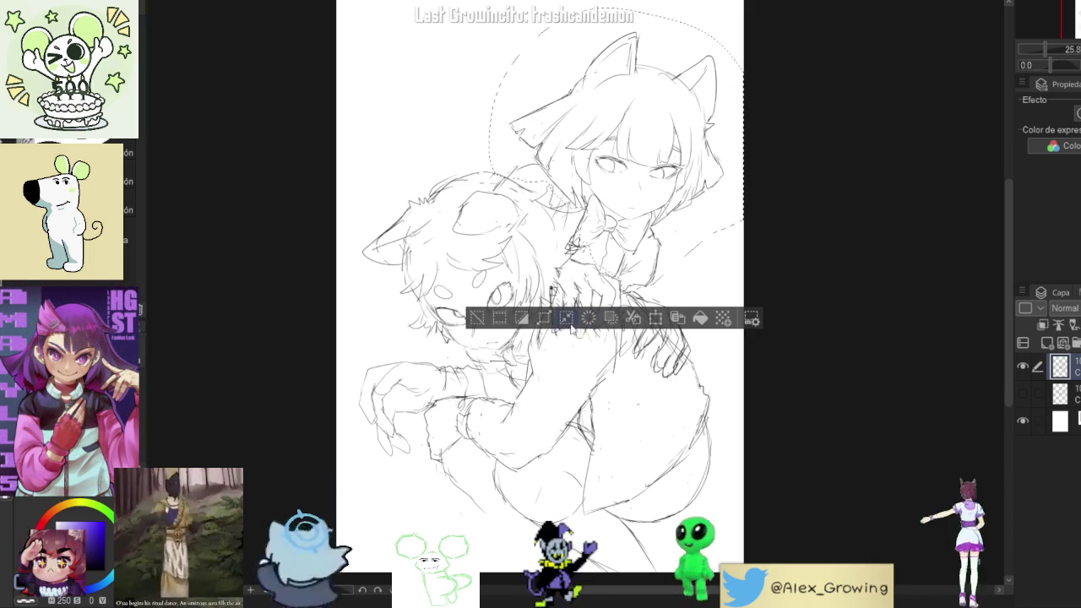
scroll(622, 186, "down", 2)
left_click_drag(580, 155, 709, 239)
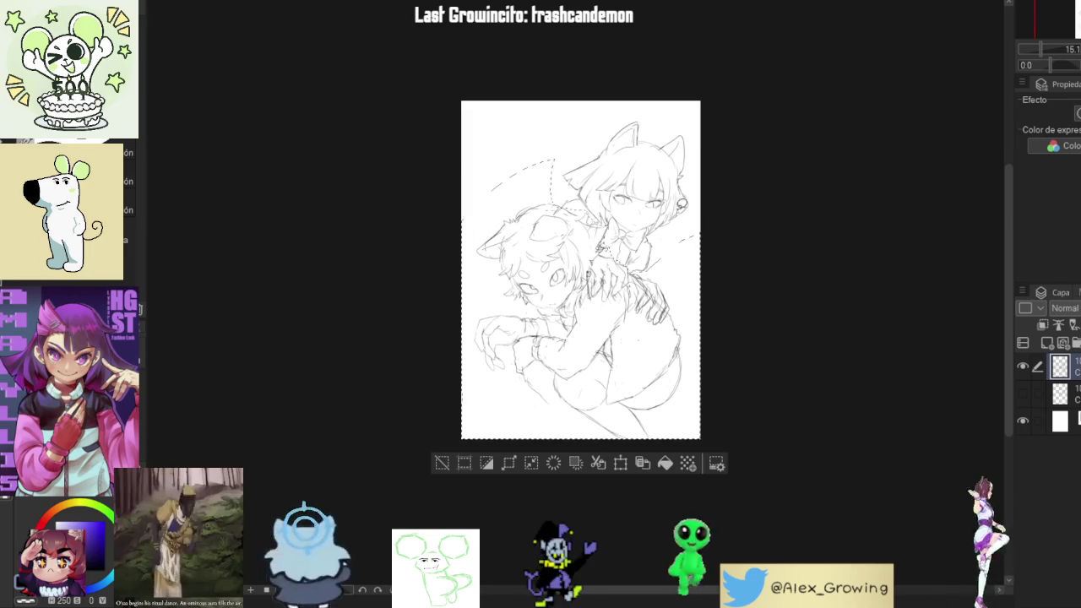
mouse_move(710, 369)
left_mouse_down()
mouse_move(557, 427)
mouse_move(465, 331)
left_mouse_up()
left_click_drag(481, 222, 459, 152)
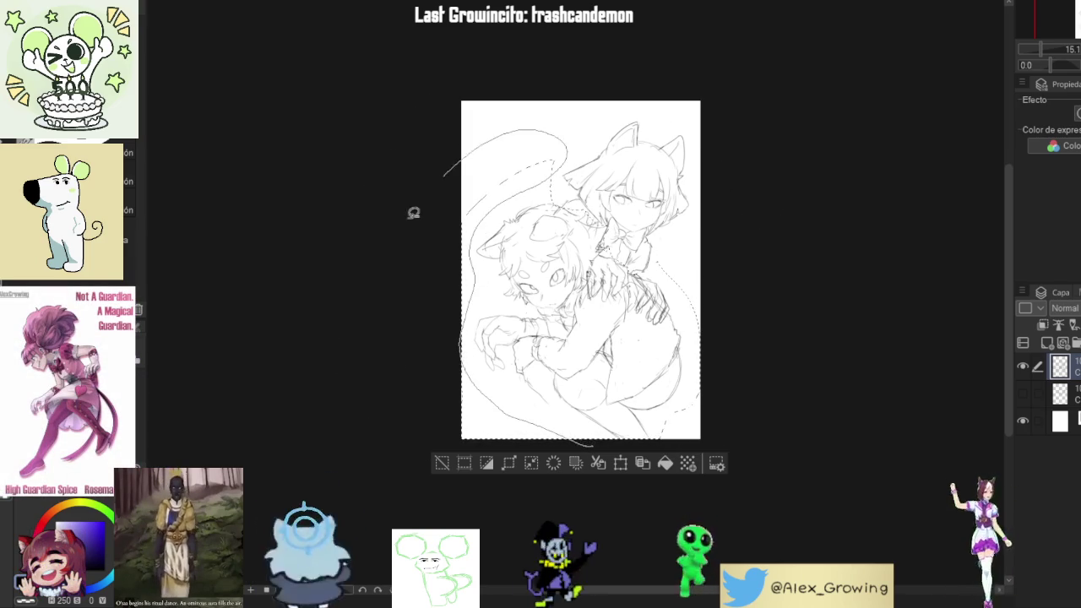
mouse_move(452, 380)
left_mouse_down()
mouse_move(565, 462)
mouse_move(456, 384)
left_mouse_up()
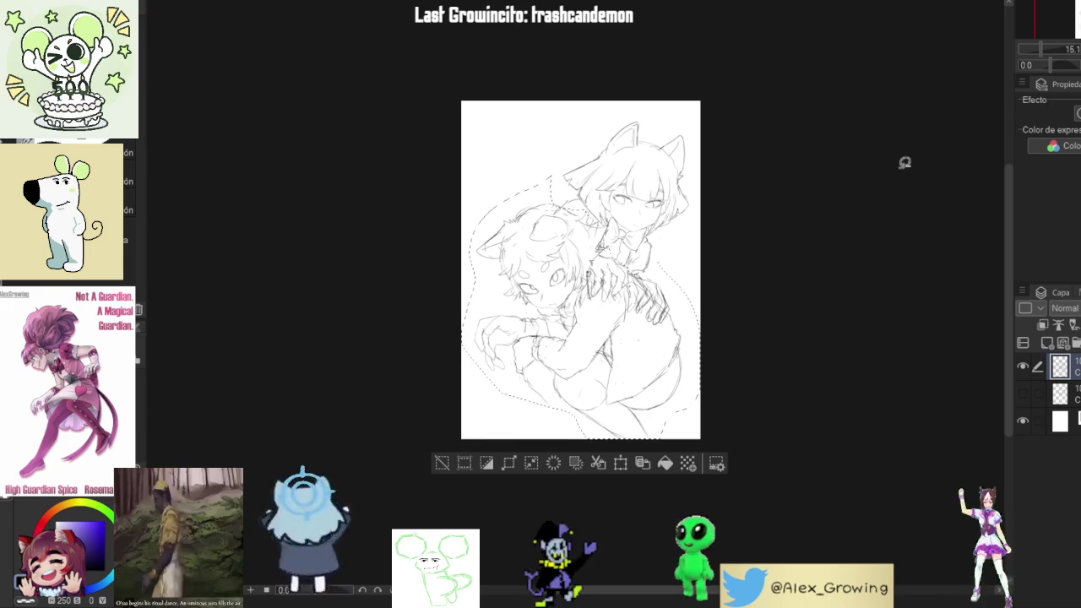
mouse_move(697, 387)
left_mouse_down()
mouse_move(719, 284)
mouse_move(699, 314)
left_mouse_up()
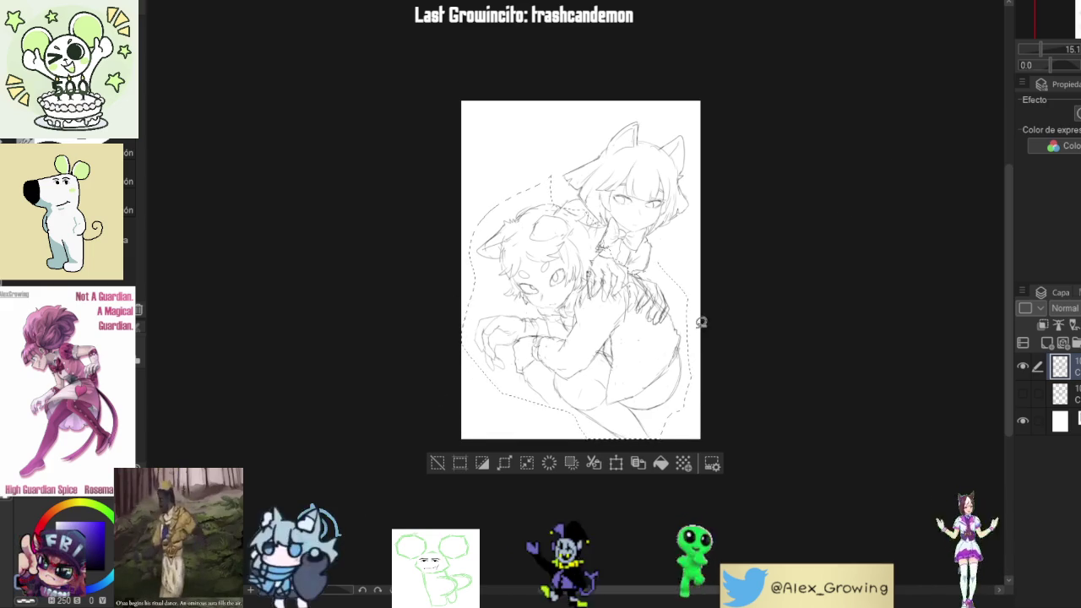
key("ctrl+plus")
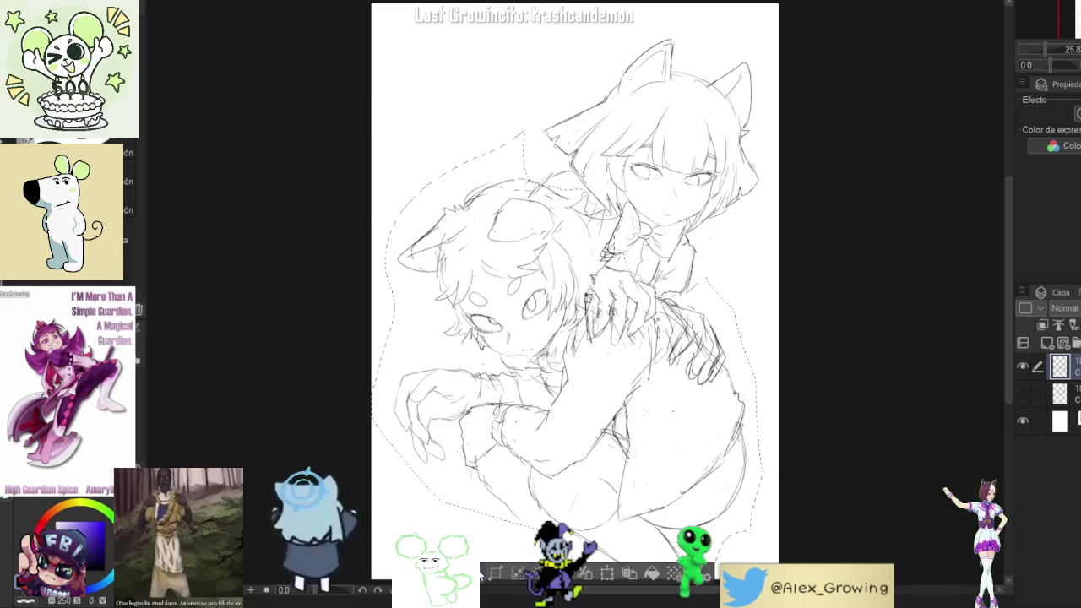
Scale the selected sketch down slightly, apply it, and deselect
key("ctrl+t")
left_click_drag(763, 130, 756, 136)
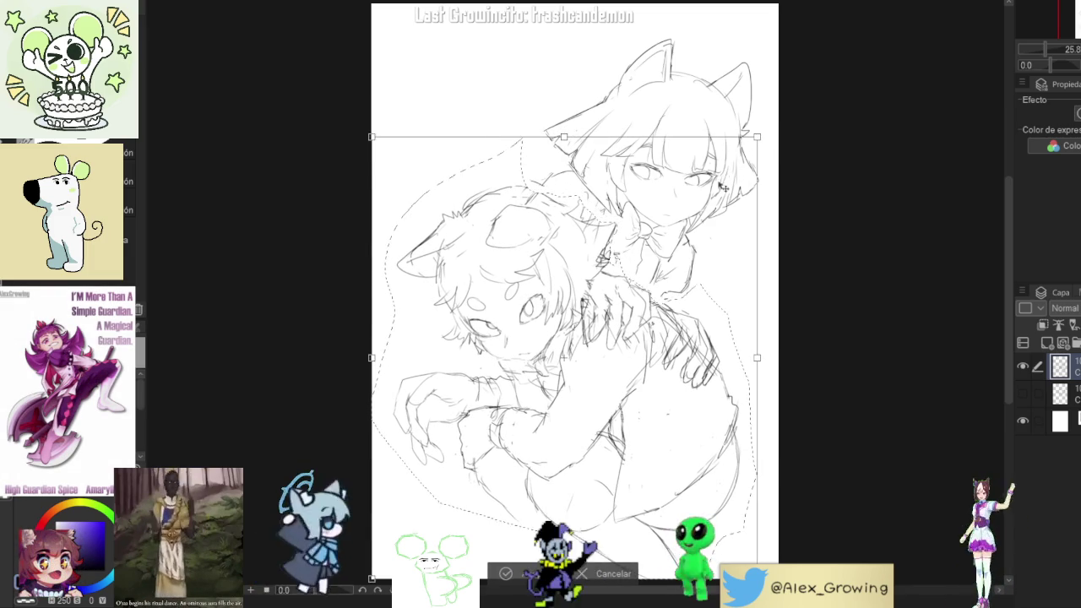
left_click_drag(755, 140, 740, 159)
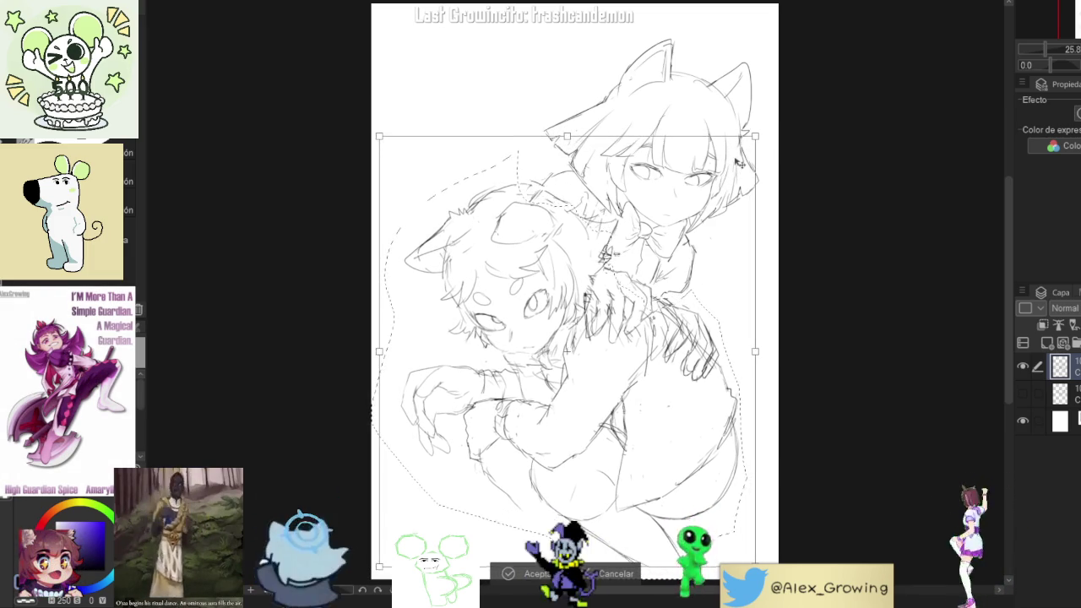
left_click(509, 574)
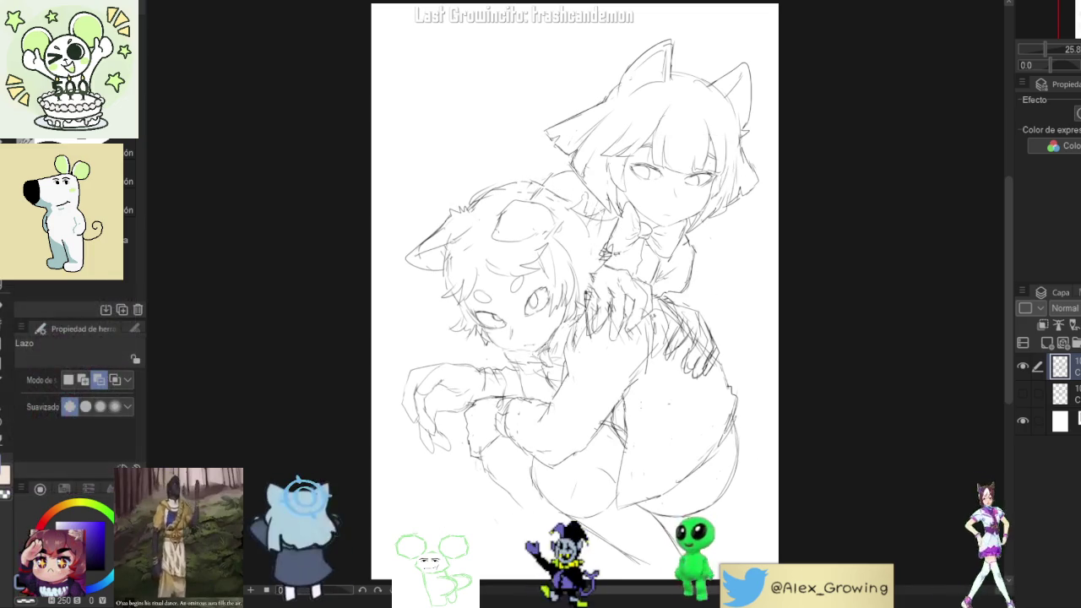
key("ctrl+d")
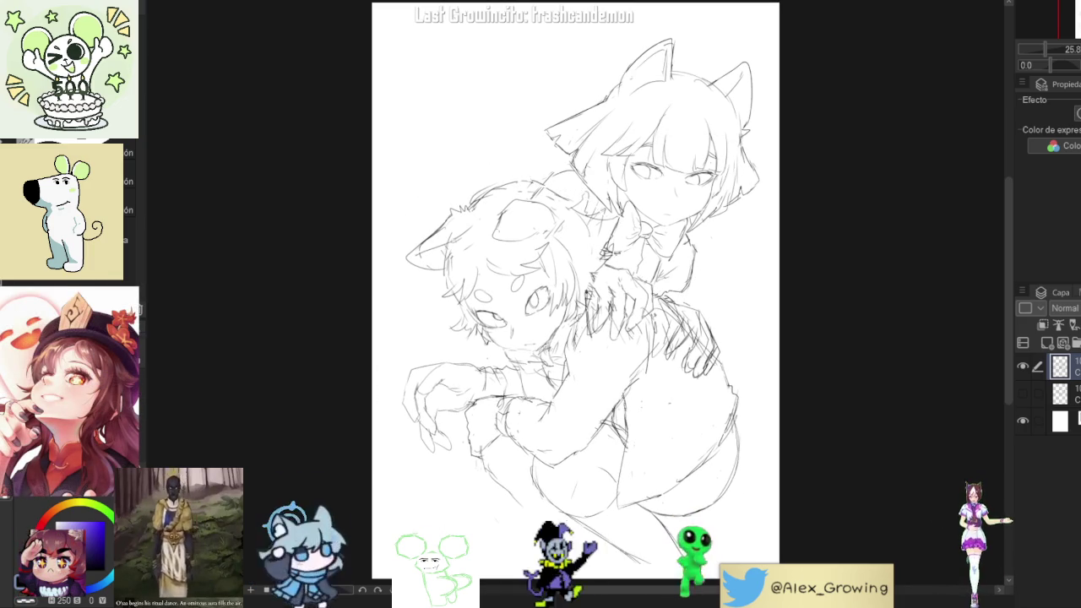
Nudge the whole sketch slightly left, commit it, and return to the pen
key("ctrl+t")
left_click_drag(701, 291, 690, 287)
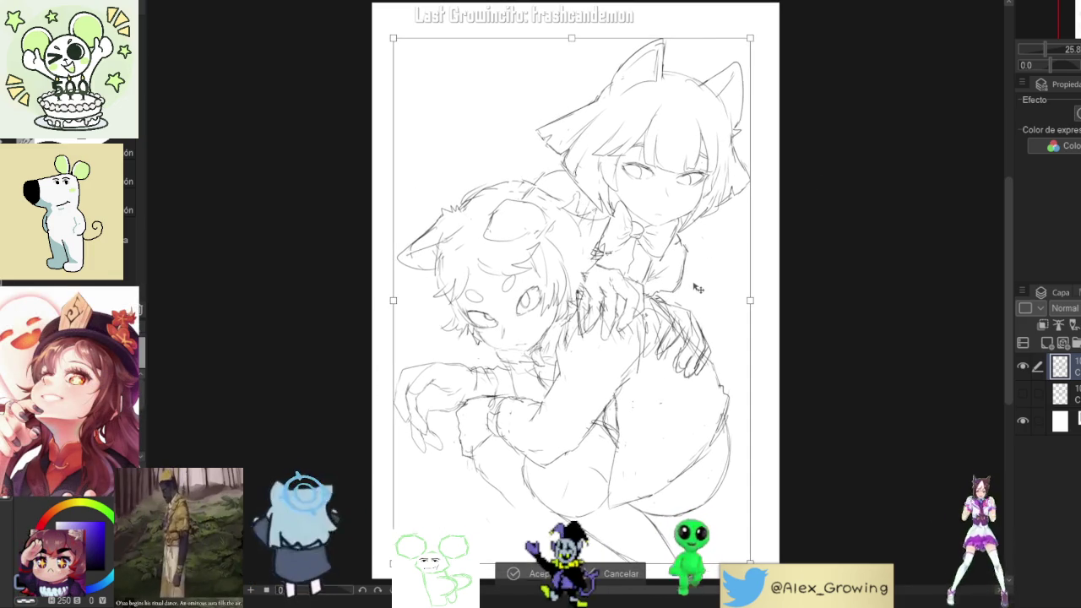
key("Return")
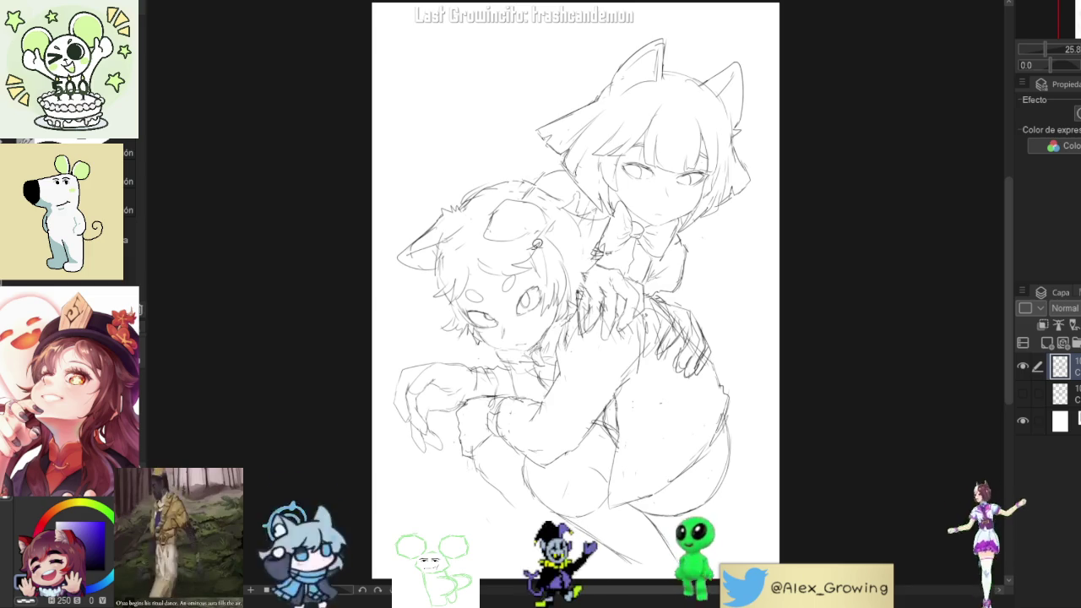
key("p")
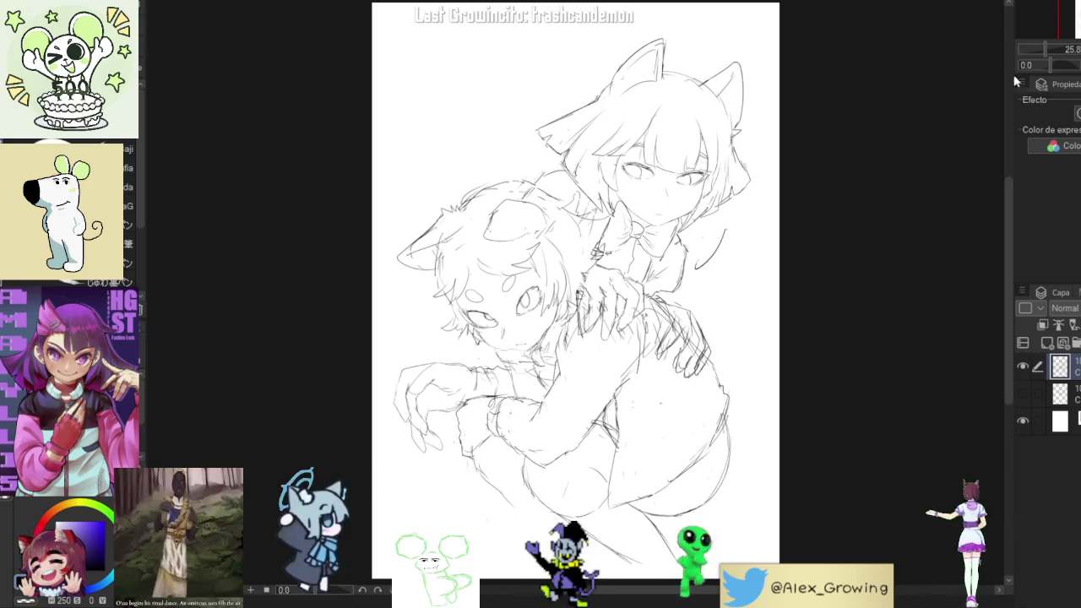
Mirror the view and transform the girl's selected left eye, then clear the selection
key("h")
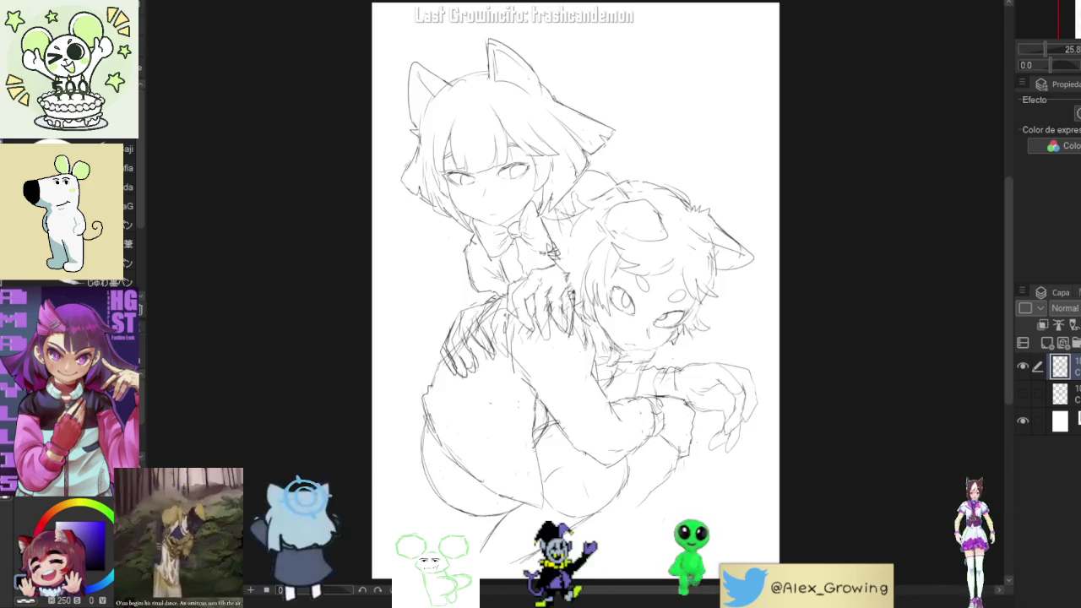
scroll(471, 176, "up", 3)
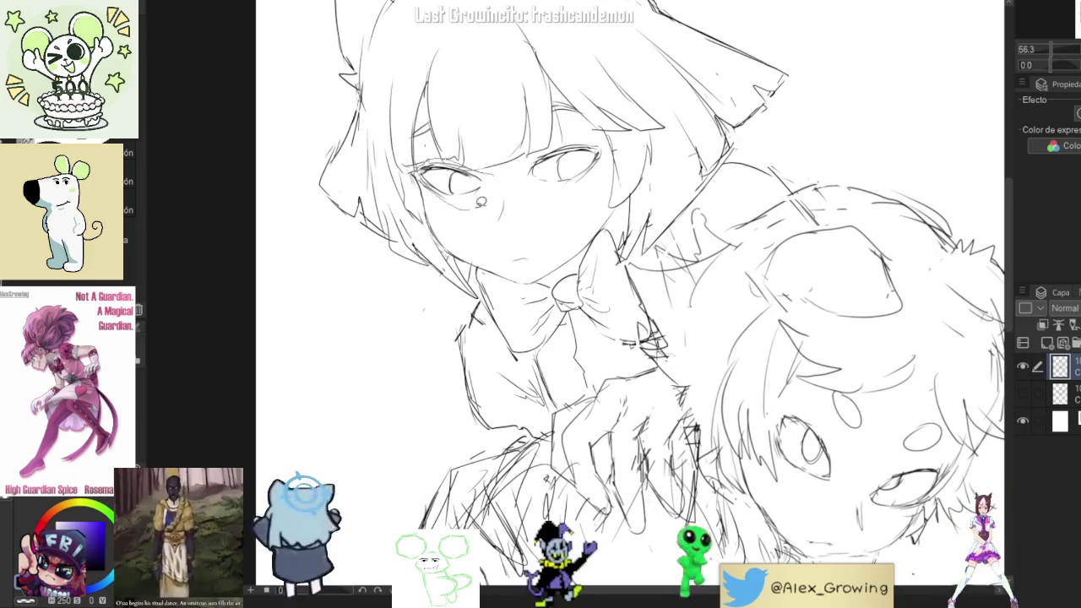
left_click_drag(472, 204, 477, 203)
key("ctrl+t")
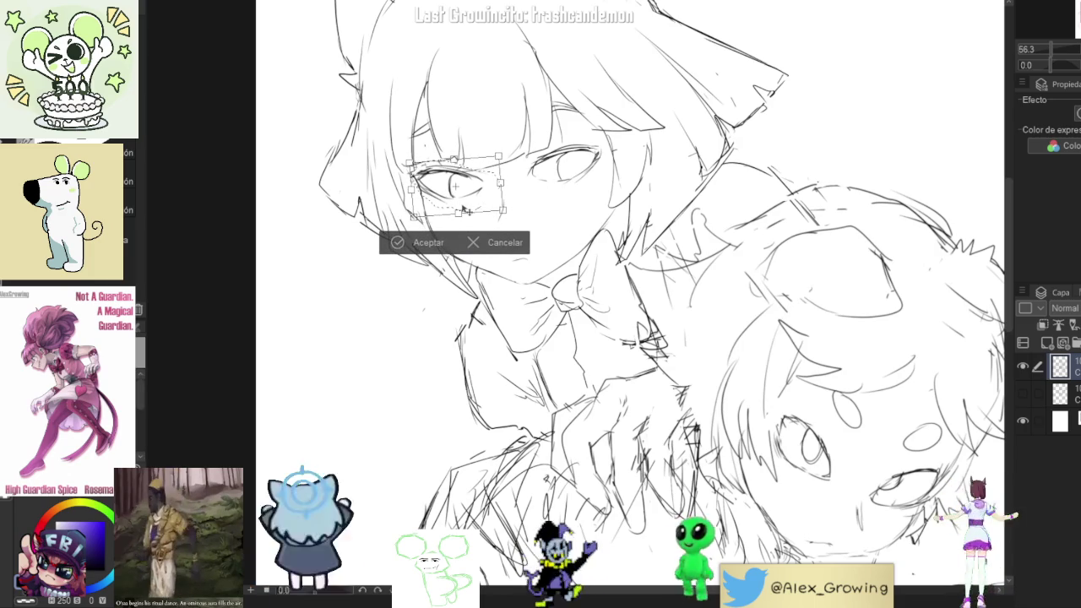
left_click(402, 239)
key("ctrl+d")
Flip the view back, switch tool, and undo the curved stroke at the sketch's right
scroll(597, 283, "down", 3)
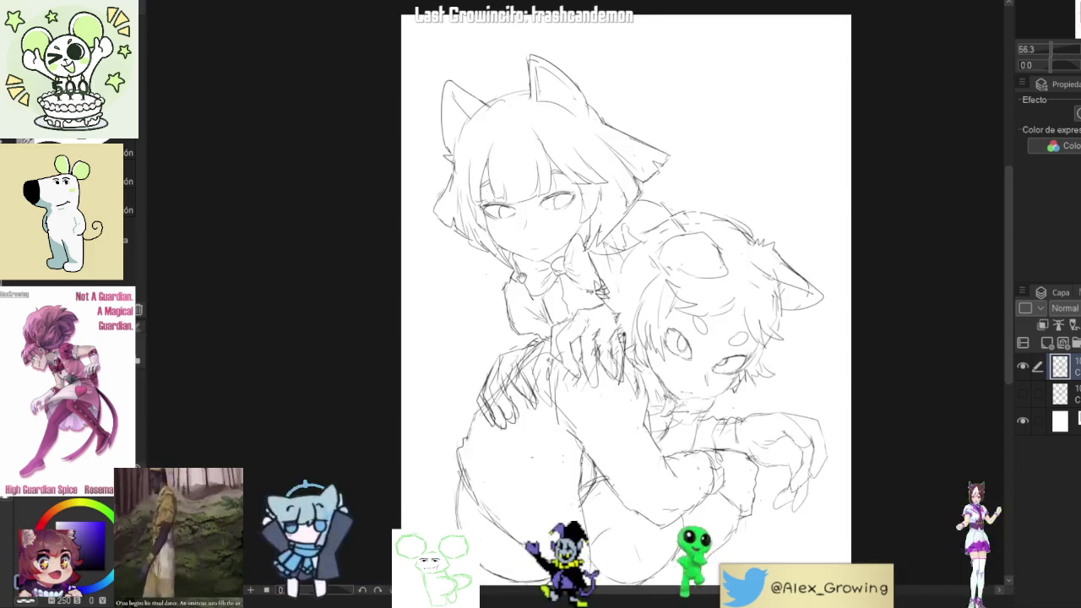
scroll(597, 282, "down", 2)
scroll(597, 282, "down", 2)
scroll(597, 283, "up", 3)
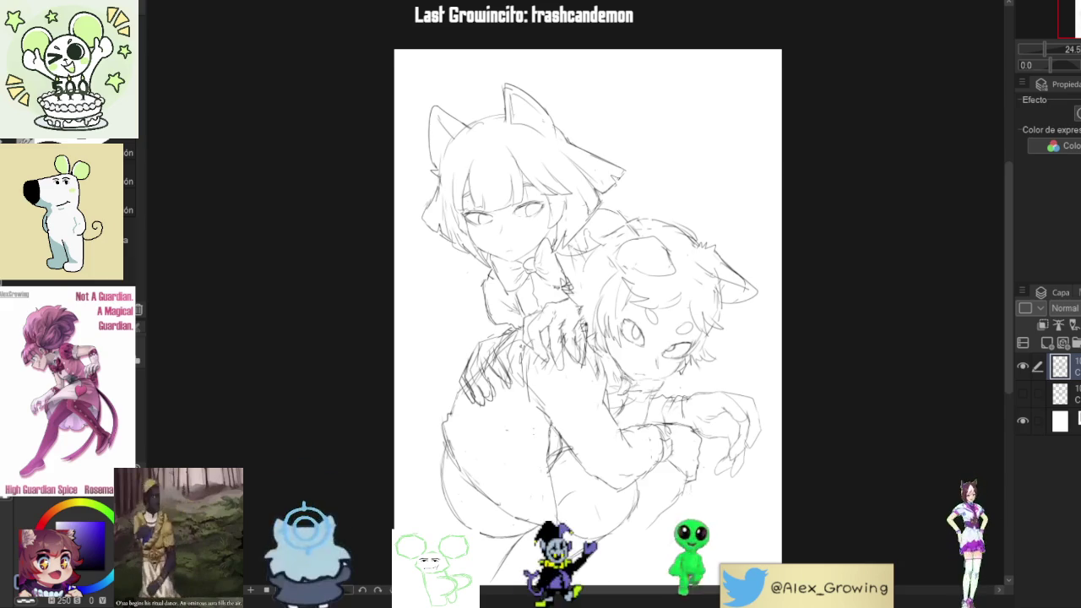
scroll(578, 290, "up", 1)
key("h")
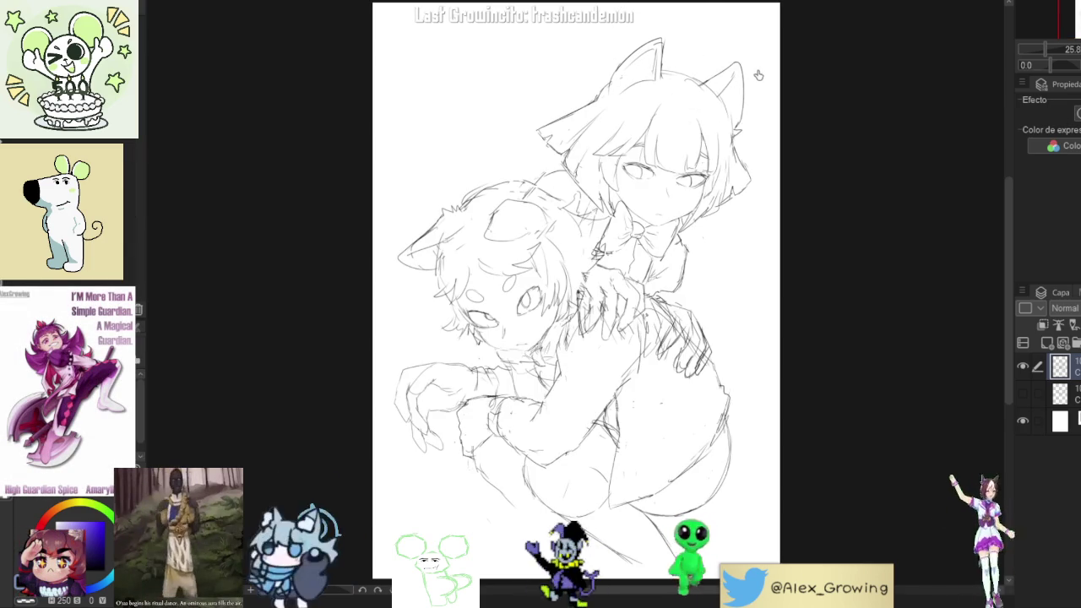
key("p")
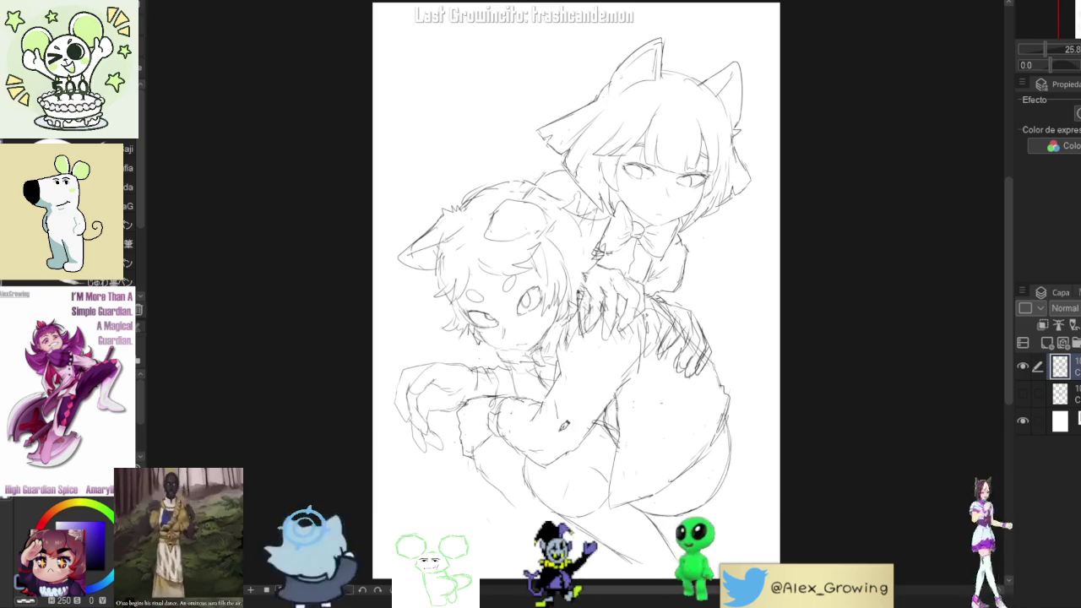
key("ctrl+z")
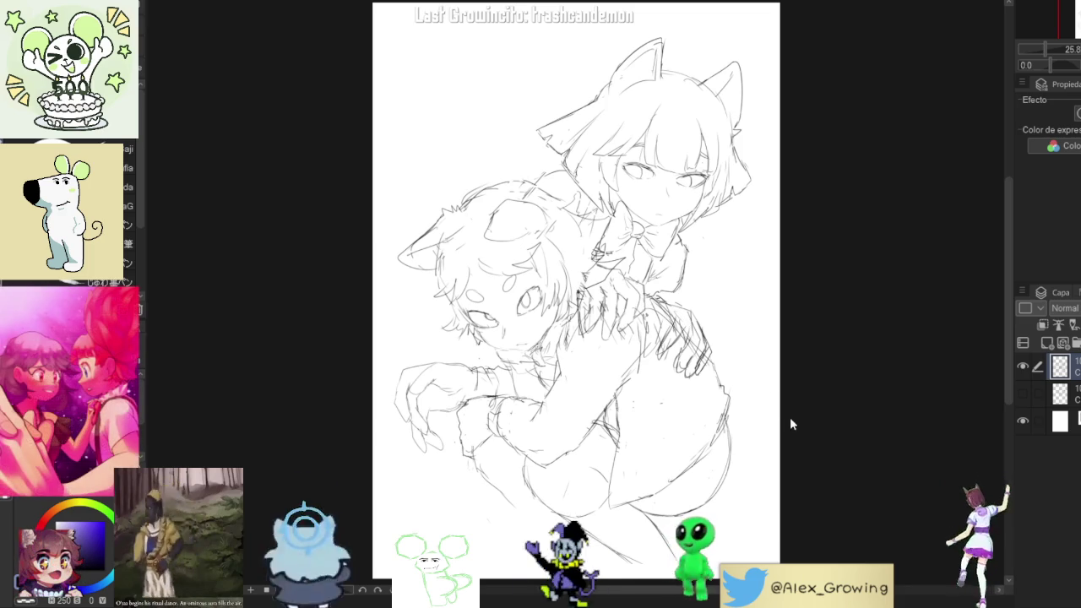
Check the purple reference illustration, then return to the line sketch document
key("ctrl+Tab")
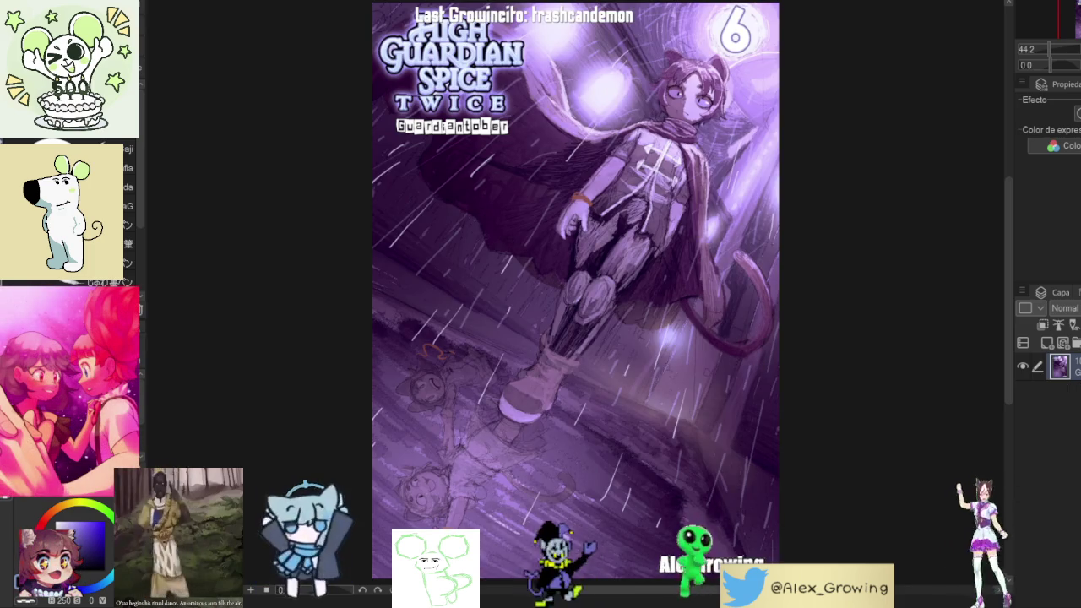
scroll(698, 80, "up", 2)
scroll(726, 97, "up", 2)
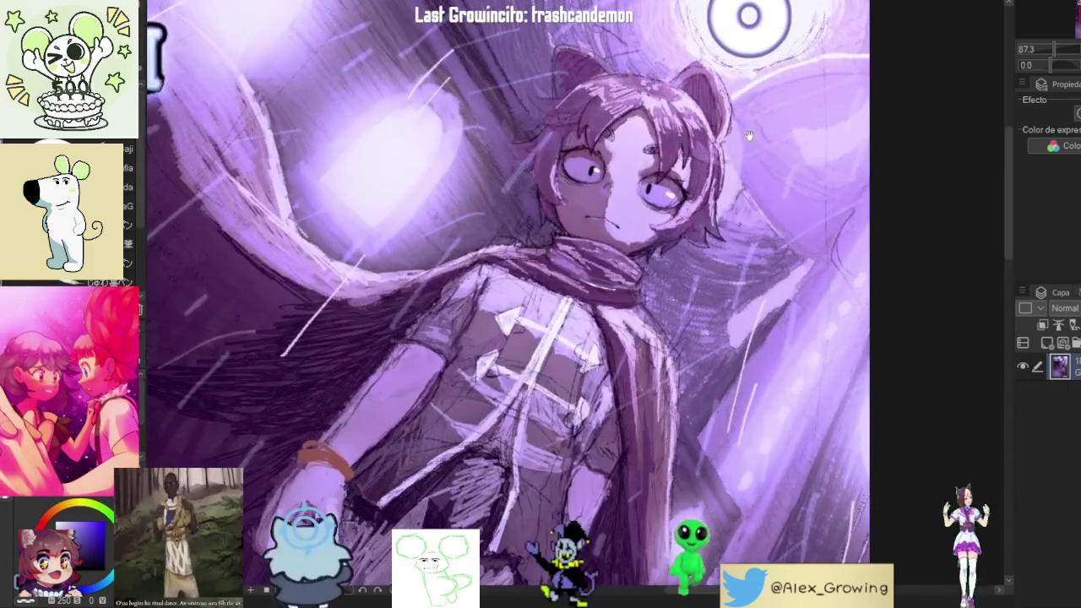
scroll(764, 121, "up", 2)
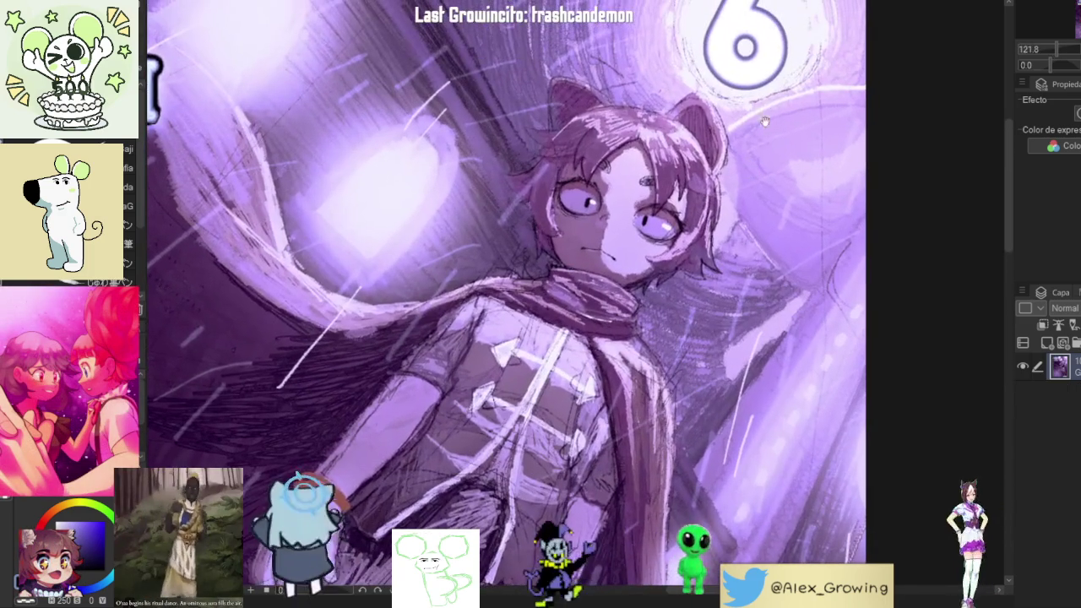
left_click(173, 2)
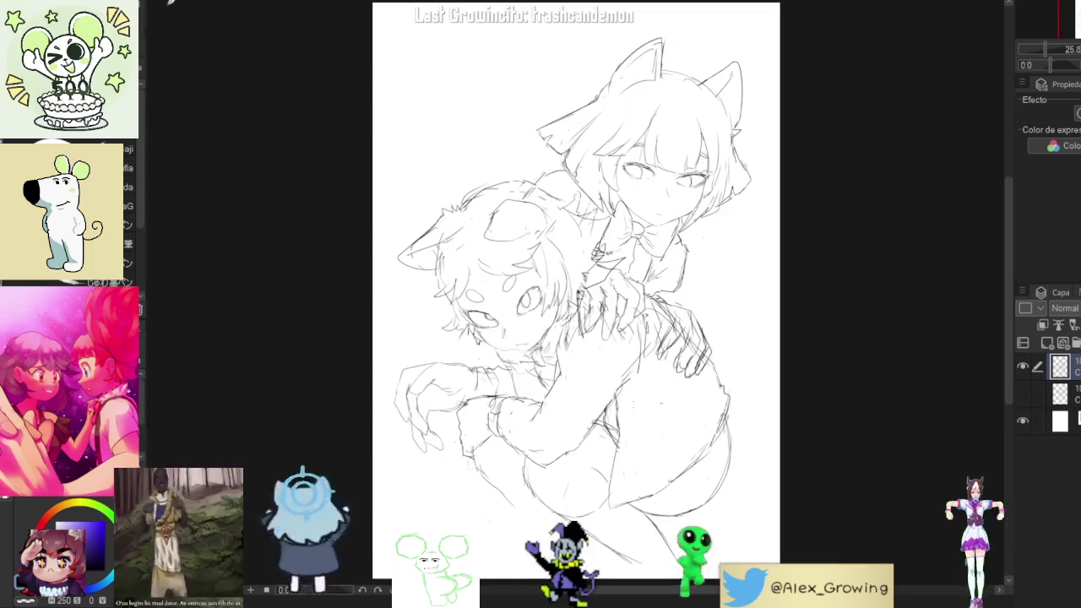
Redraw the boy's hair strands and the small circles near his eye and cheek
scroll(517, 274, "up", 2)
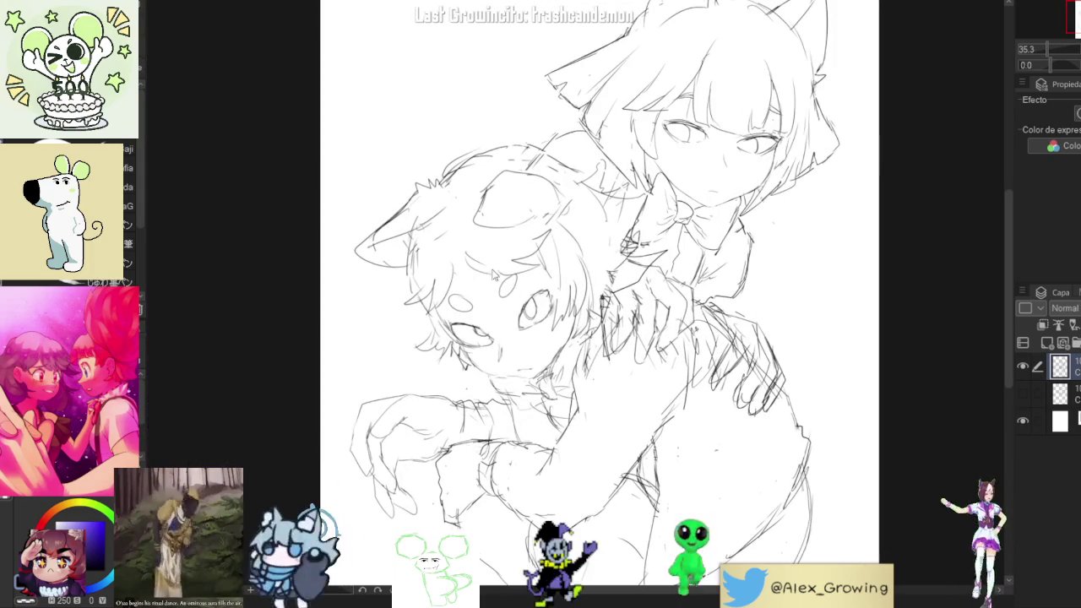
left_click_drag(525, 263, 483, 301)
left_click_drag(539, 270, 519, 304)
mouse_move(550, 230)
left_mouse_down()
mouse_move(530, 272)
mouse_move(500, 296)
left_mouse_up()
left_click_drag(525, 259, 514, 282)
mouse_move(558, 236)
left_mouse_down()
mouse_move(534, 255)
mouse_move(564, 275)
left_mouse_up()
left_click_drag(537, 218, 517, 250)
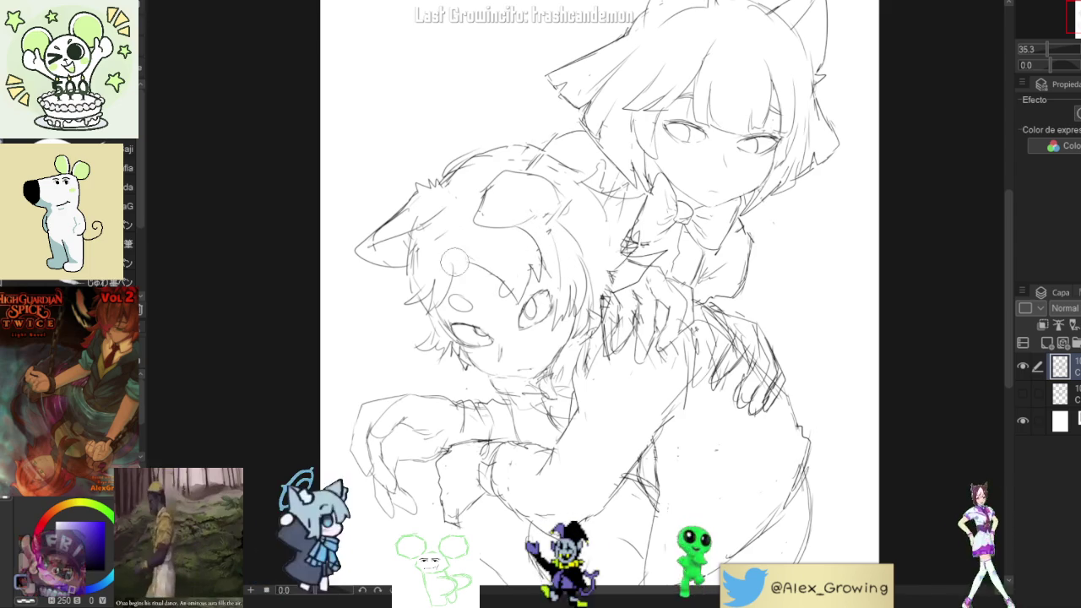
left_click_drag(466, 292, 461, 294)
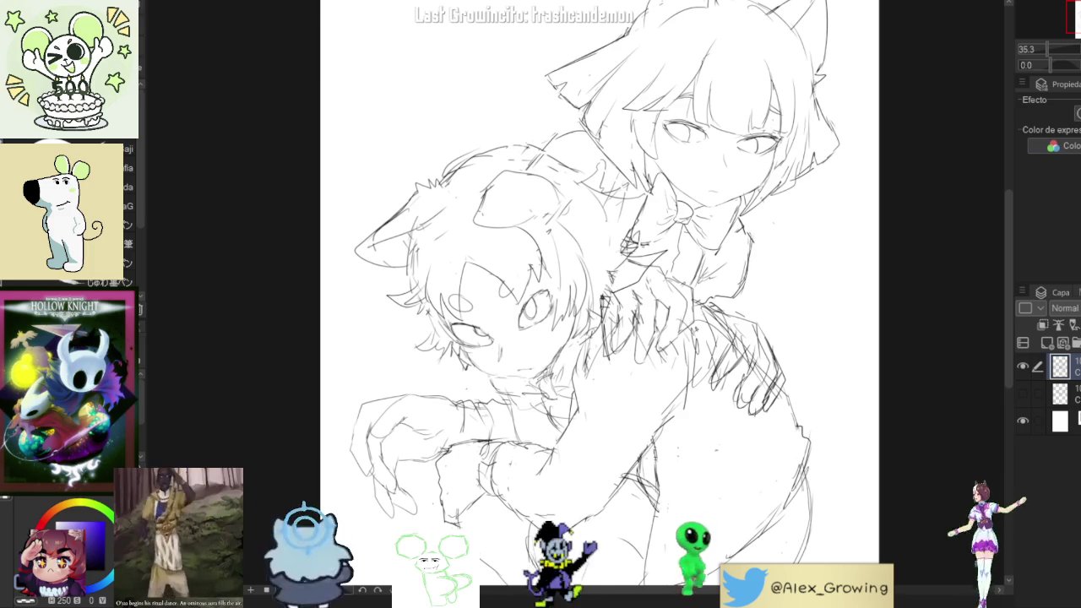
Zoom out the sketch canvas so the reference can sit beside it
scroll(513, 272, "down", 2)
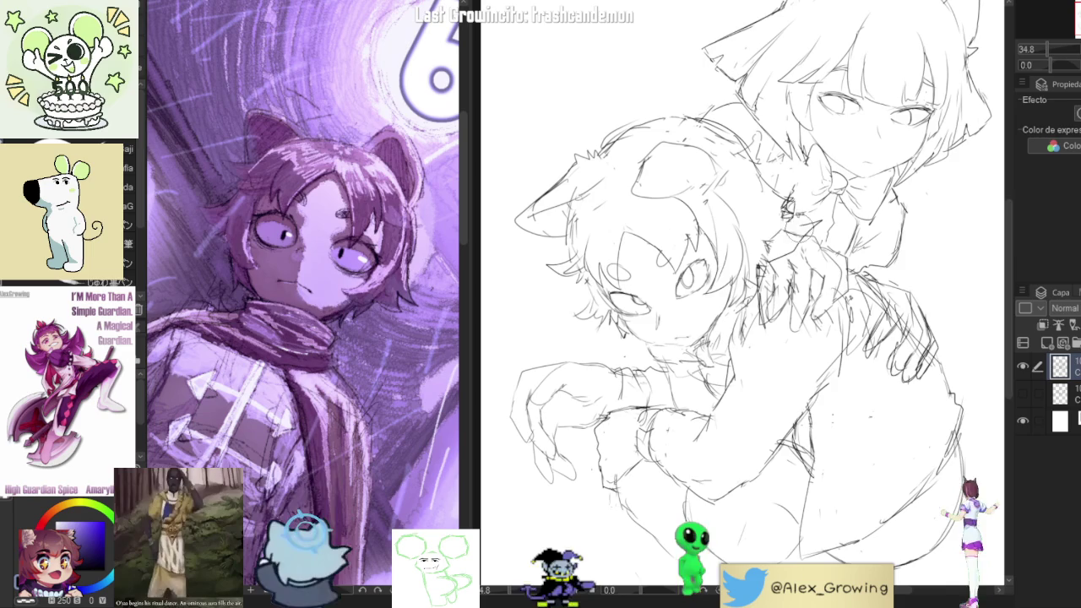
Sketch short strokes around the upper character's bow, tilting the canvas view about 15 degrees
left_click_drag(789, 211, 774, 177)
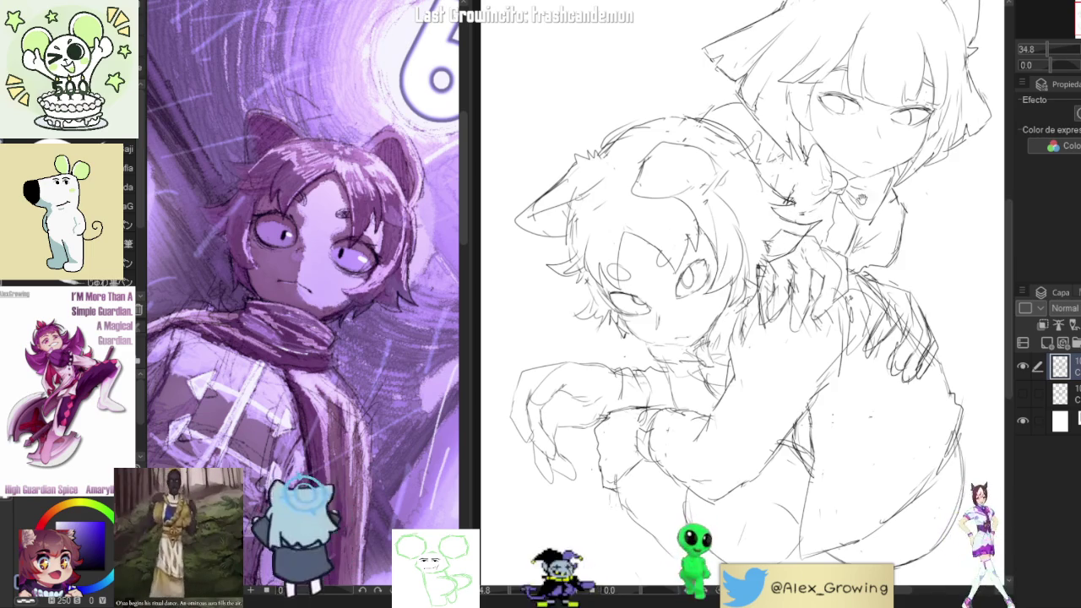
mouse_move(743, 304)
left_mouse_down()
mouse_move(760, 254)
mouse_move(827, 259)
left_mouse_up()
left_click_drag(790, 222, 824, 258)
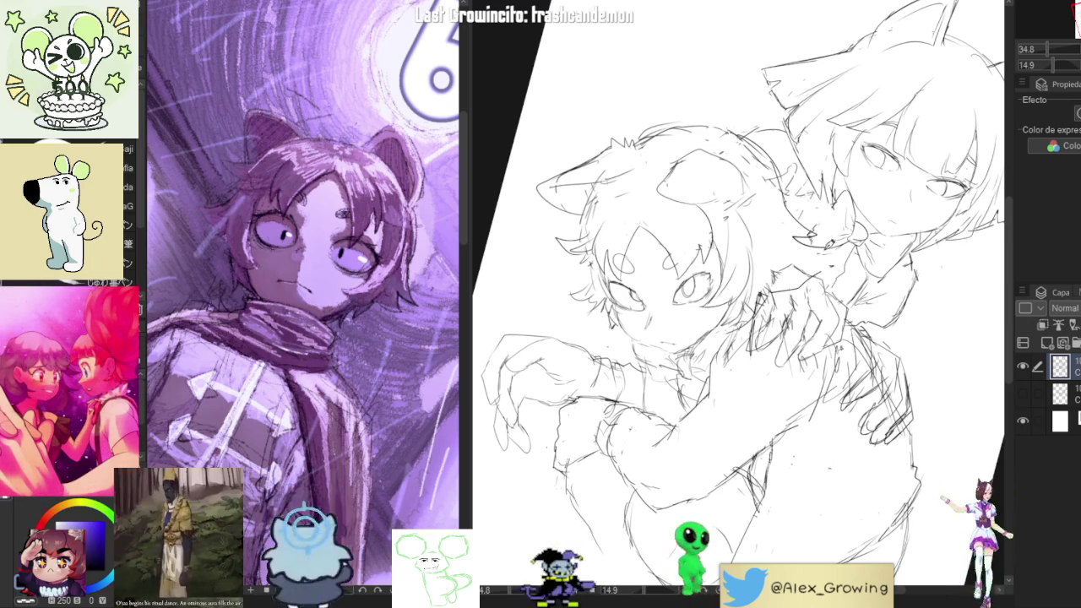
left_click_drag(774, 269, 823, 247)
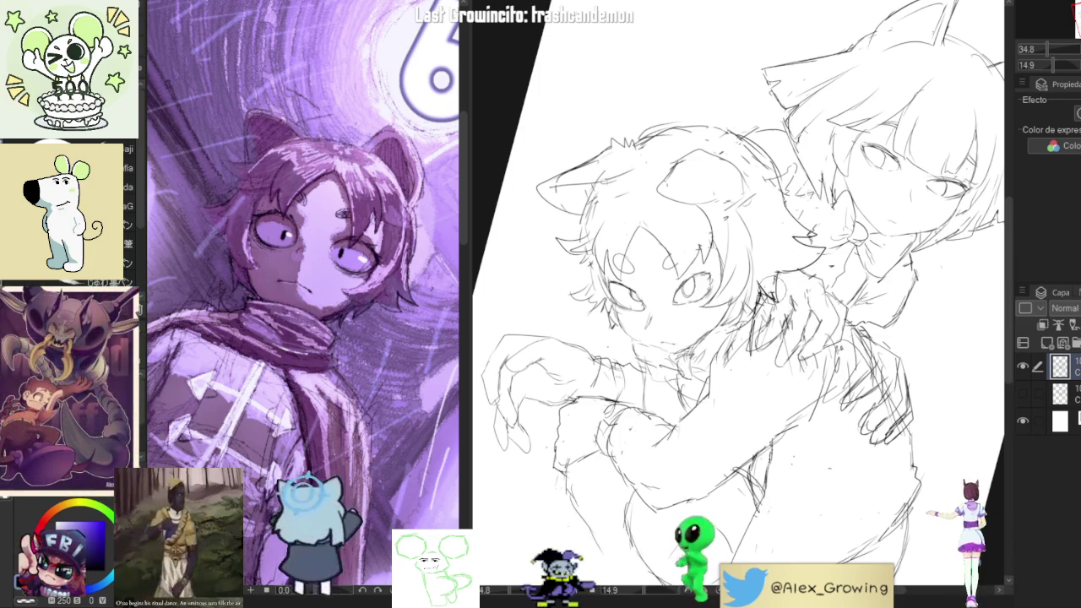
left_click_drag(747, 309, 784, 245)
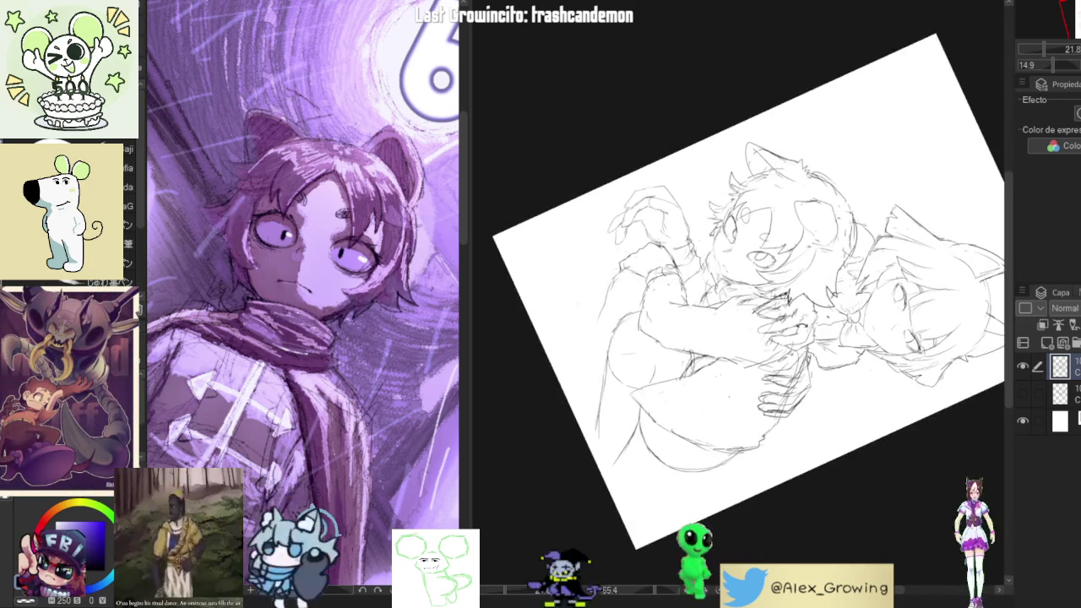
scroll(784, 246, "up", 2)
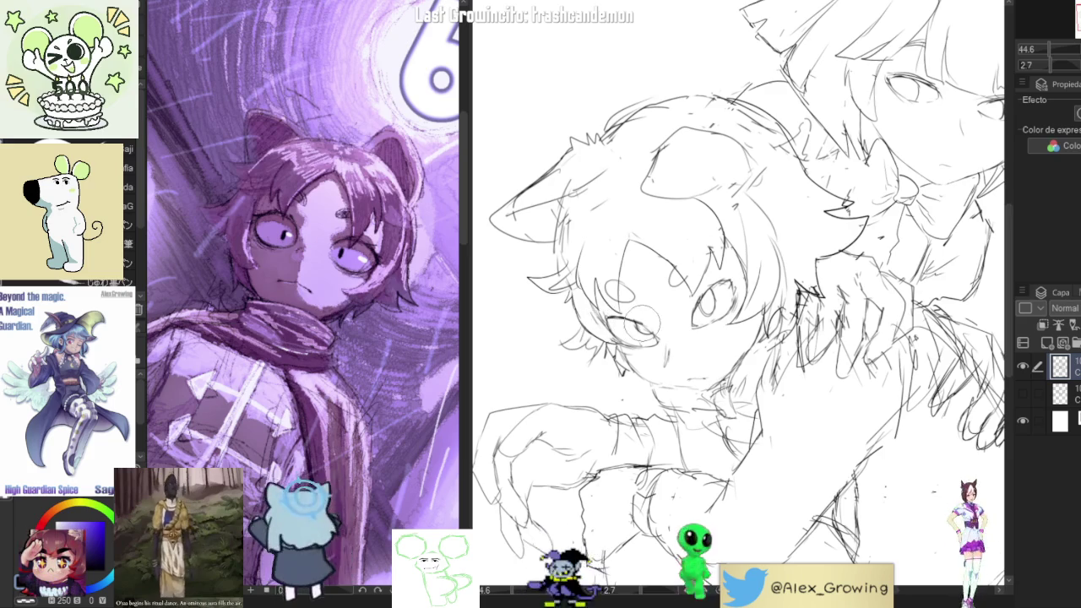
Fit the whole page in view and draw a rounded curve right of the hugging pair
key("ctrl+0")
left_click_drag(631, 374, 671, 366)
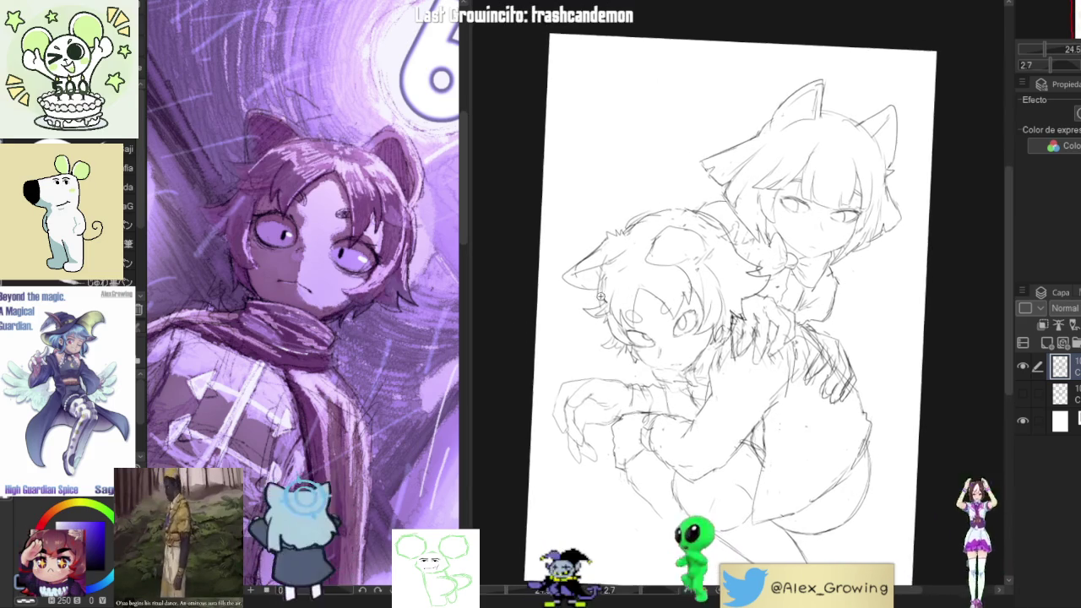
scroll(559, 250, "up", 3)
scroll(622, 281, "down", 5)
scroll(617, 270, "up", 4)
scroll(614, 261, "up", 1)
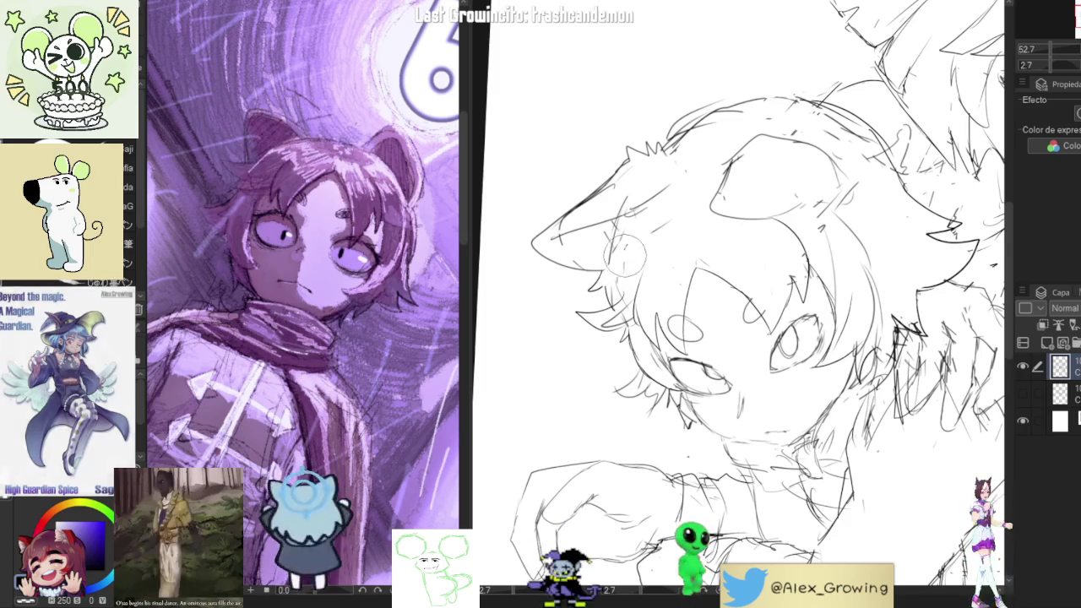
scroll(621, 271, "down", 3)
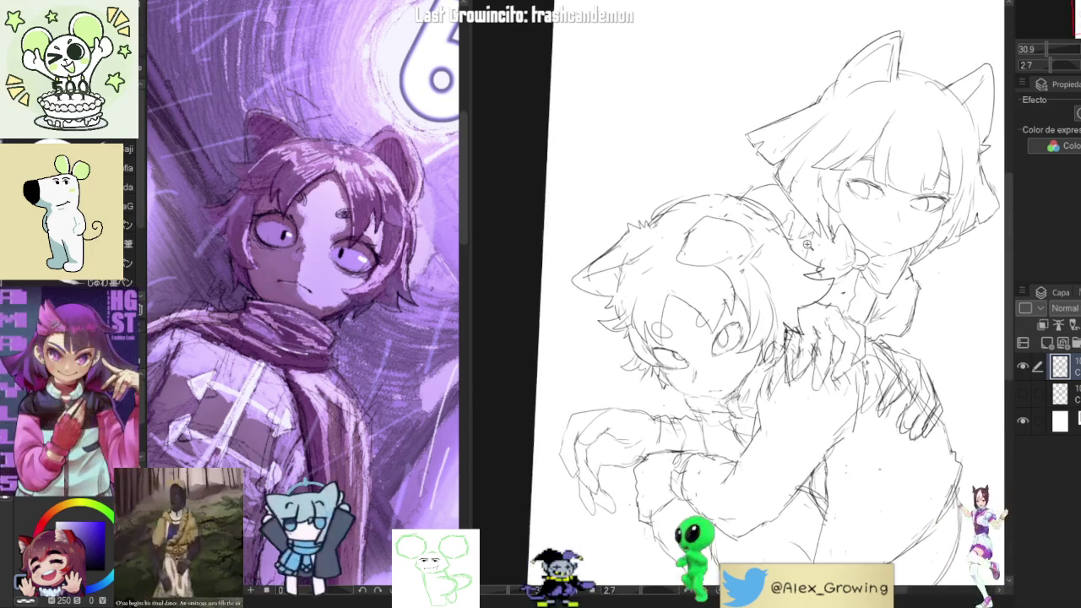
scroll(612, 288, "up", 4)
scroll(642, 270, "down", 1)
scroll(642, 270, "down", 3)
scroll(760, 304, "down", 2)
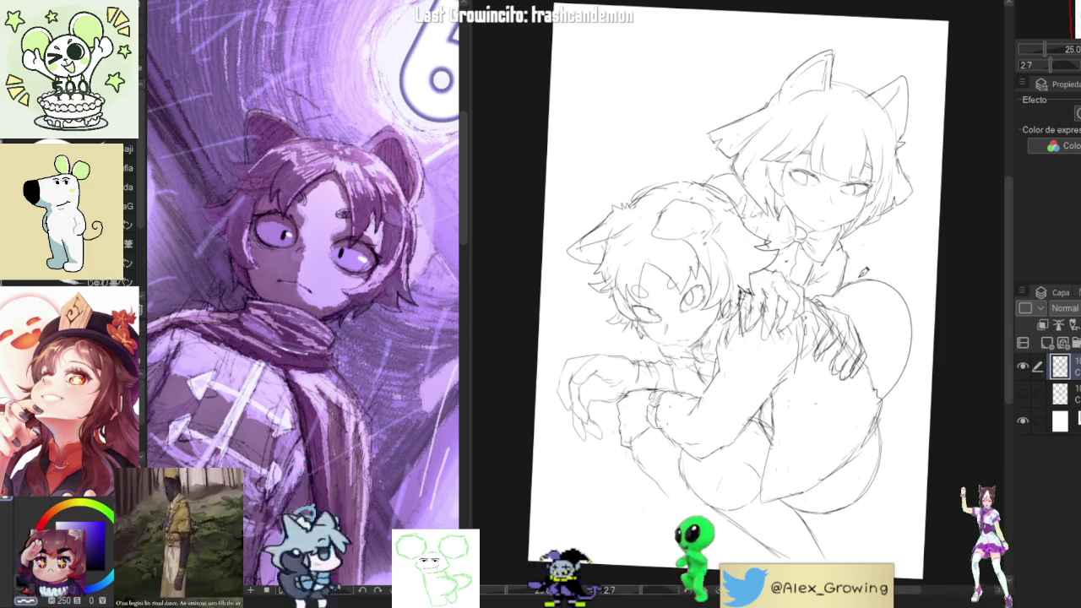
left_click_drag(846, 272, 909, 277)
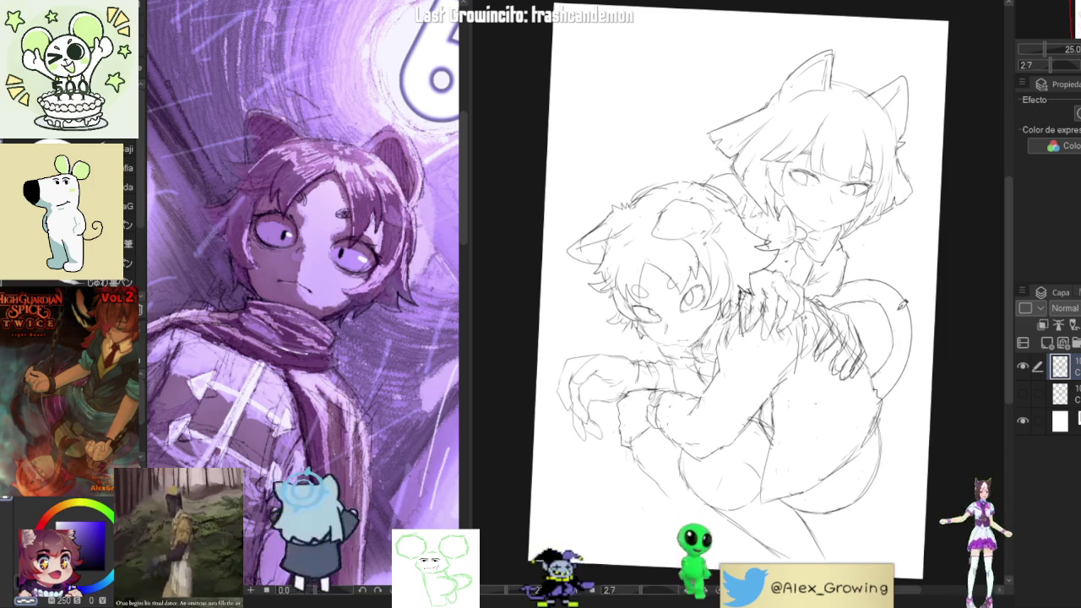
Zoom in and out to check the curling tail beside the pair's hips
scroll(891, 368, "up", 3)
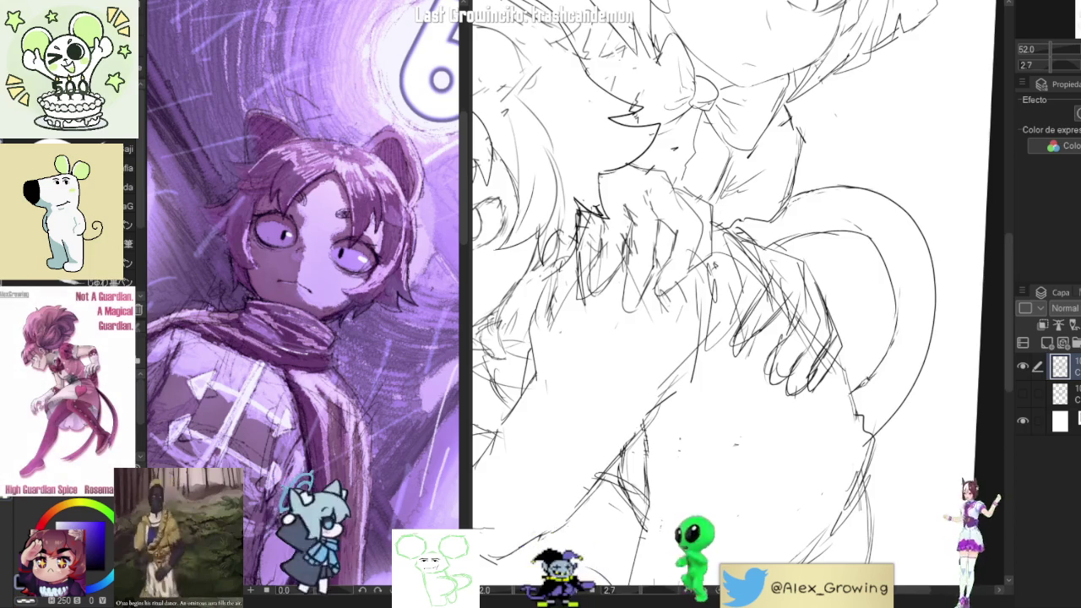
scroll(927, 323, "down", 5)
scroll(902, 321, "up", 4)
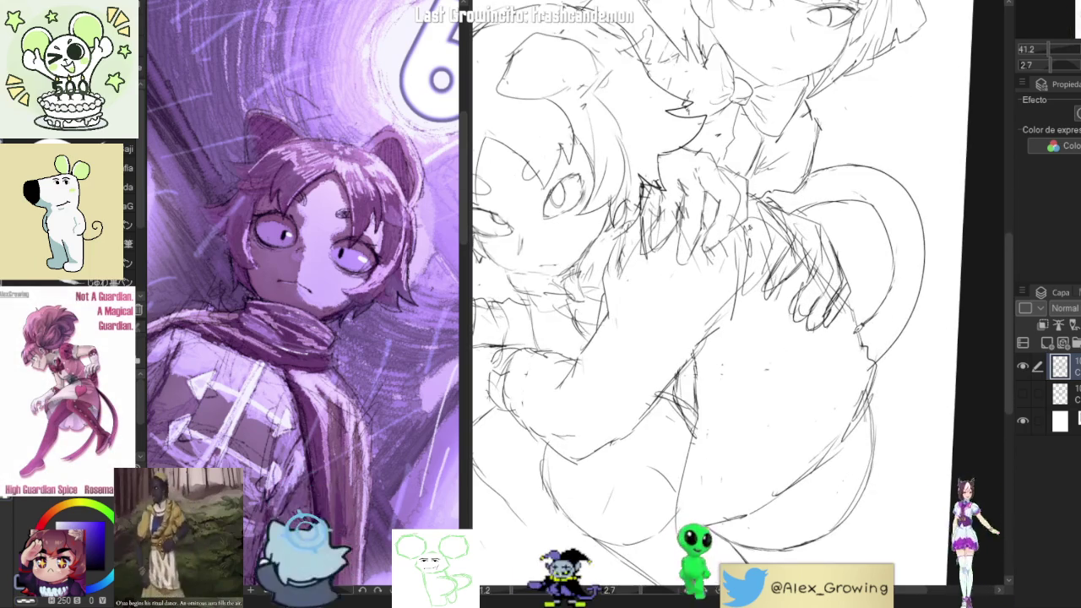
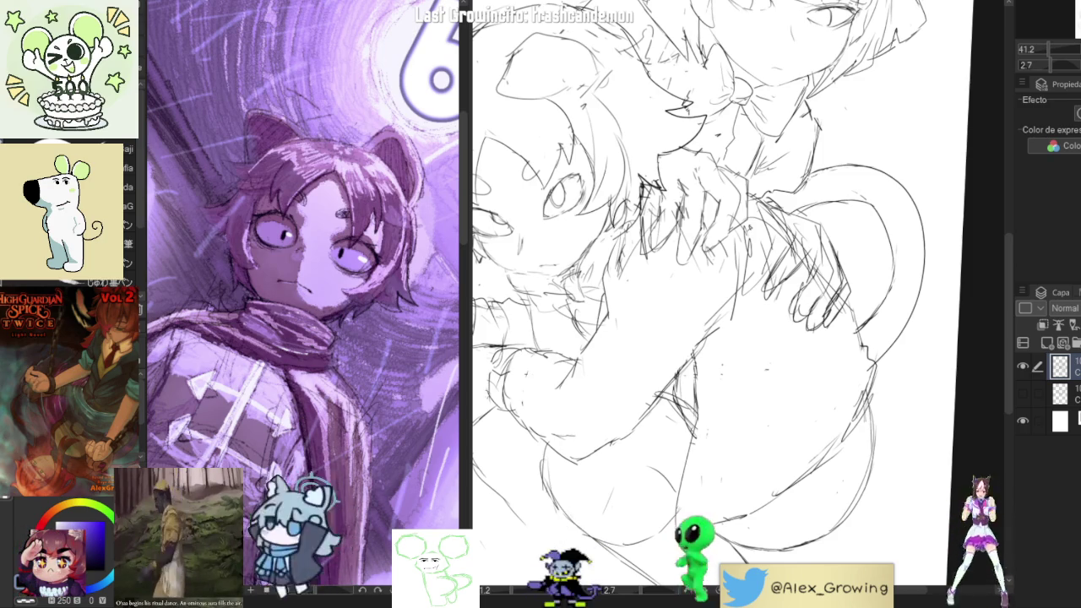
Zoom out and reset the canvas rotation to 0 so the whole sketch shows upright
key("ctrl+minus")
key("ctrl+minus")
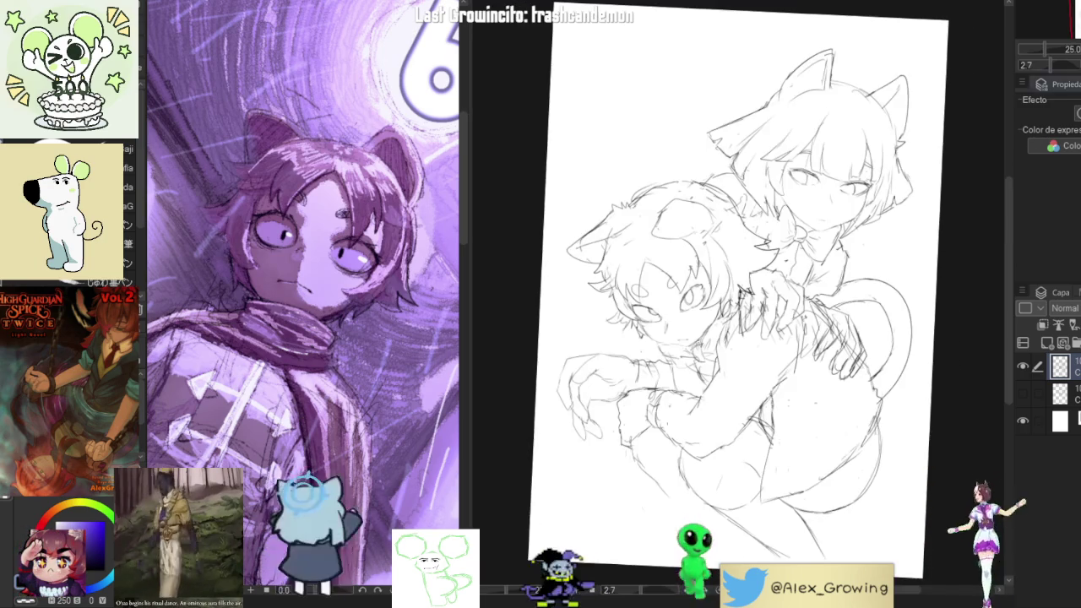
key("ctrl+0")
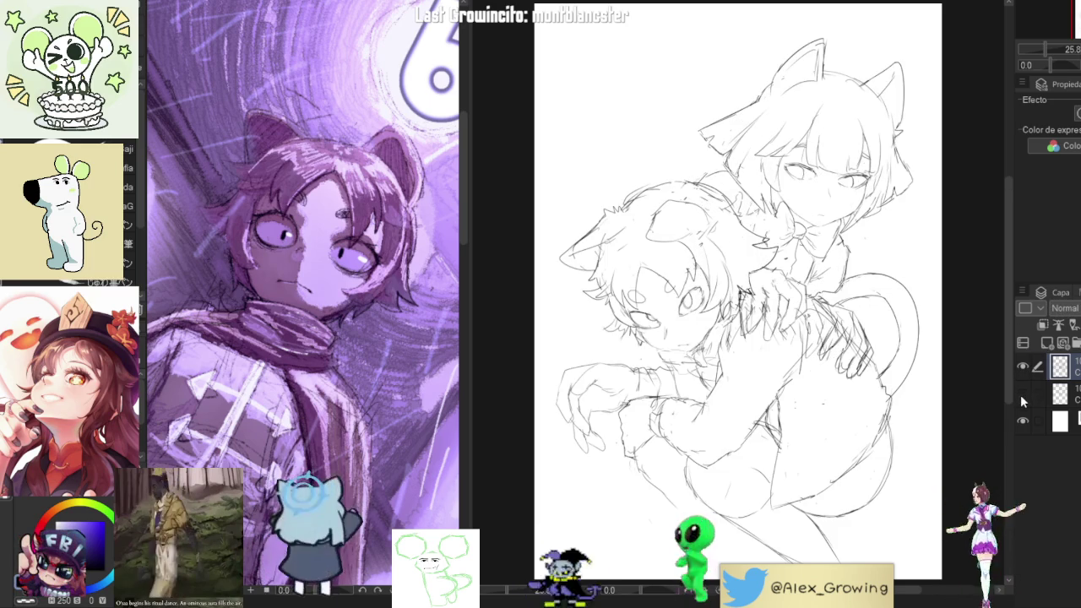
Undo the strokes near the bow and put a transform frame around the whole sketch
key("ctrl+z")
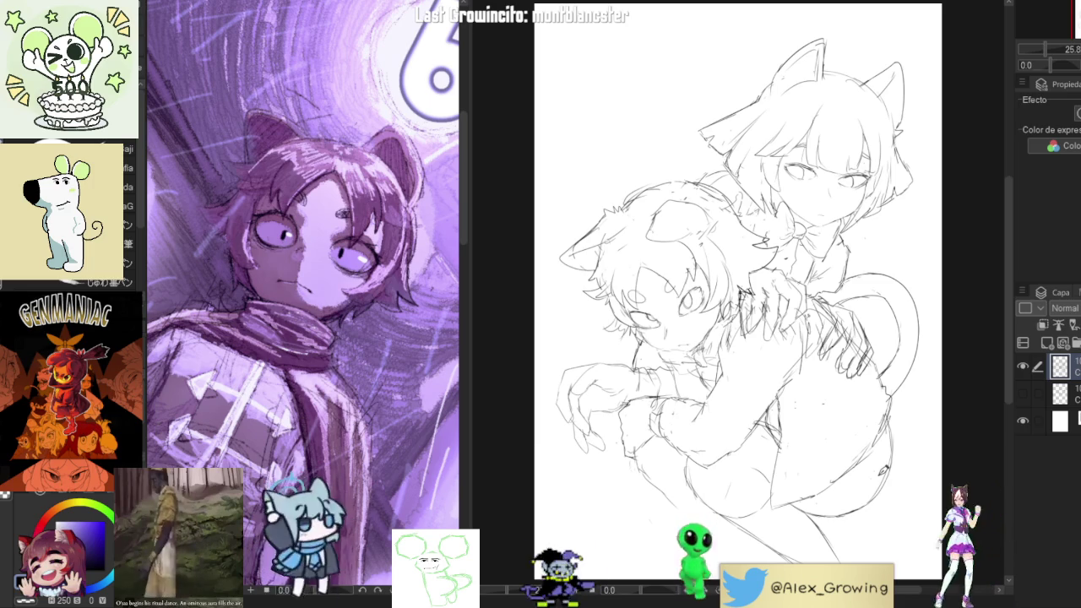
key("ctrl+t")
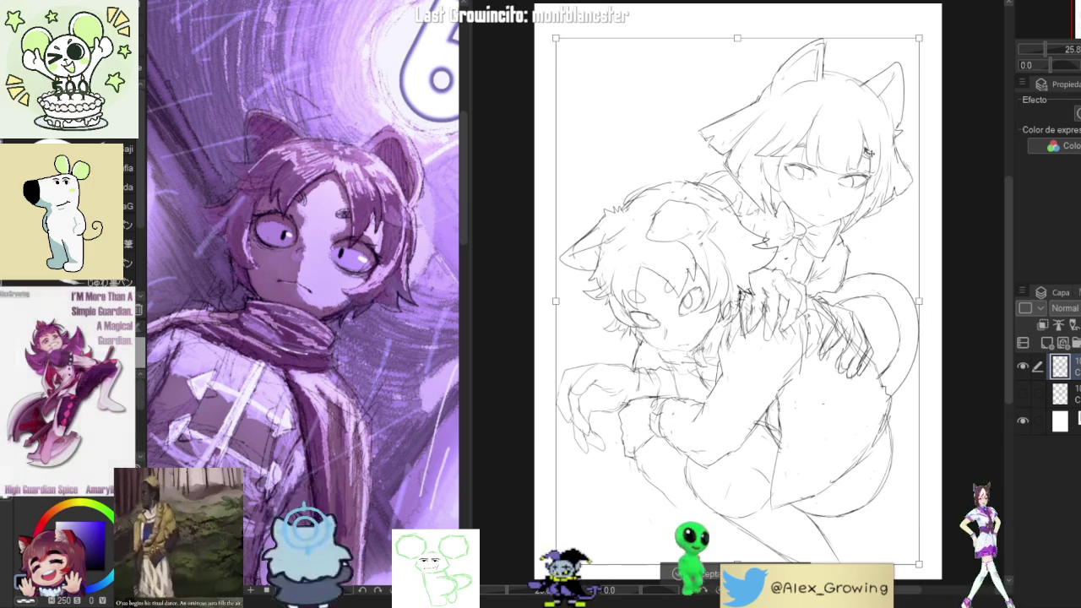
Shrink the sketch slightly by its corner handle, shift it left, and commit the transform
left_click_drag(738, 40, 728, 48)
left_click_drag(743, 304, 735, 302)
key("Return")
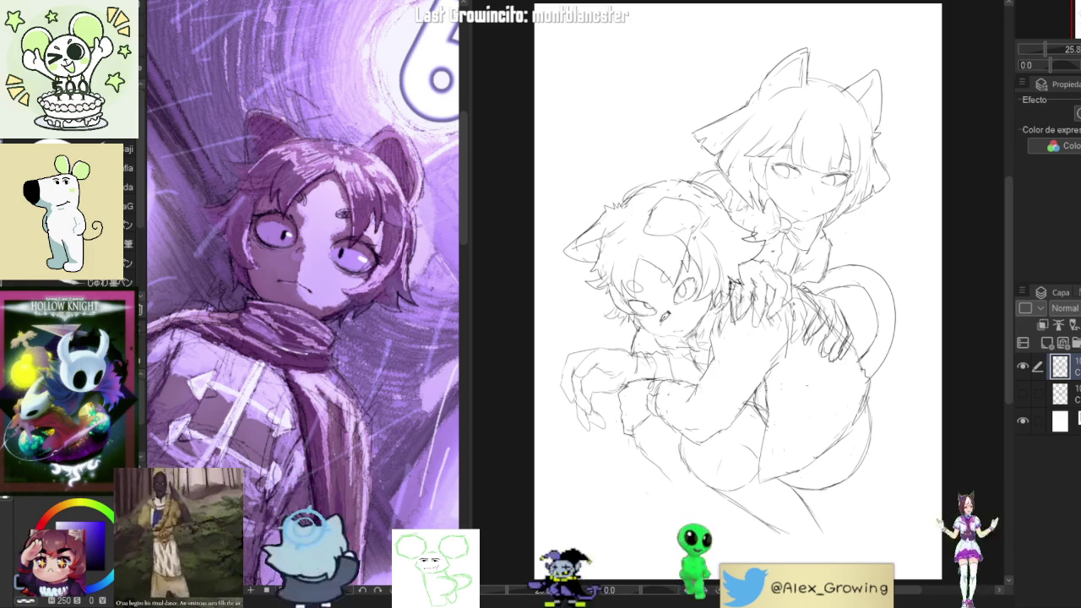
mouse_move(629, 420)
left_mouse_down()
mouse_move(601, 495)
mouse_move(646, 513)
left_mouse_up()
key("ctrl+z")
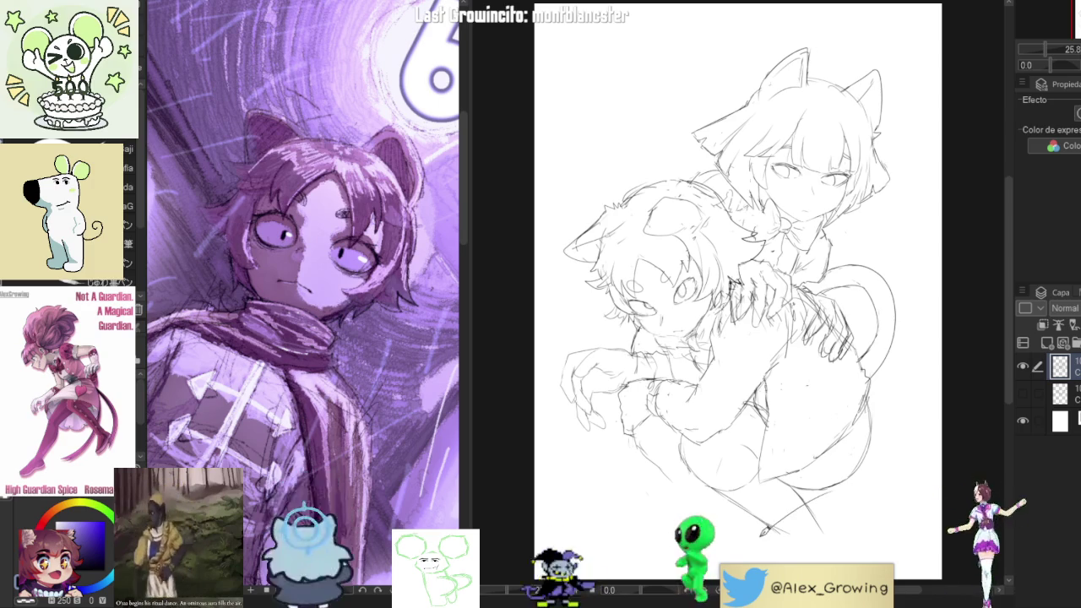
left_click_drag(734, 338, 721, 283)
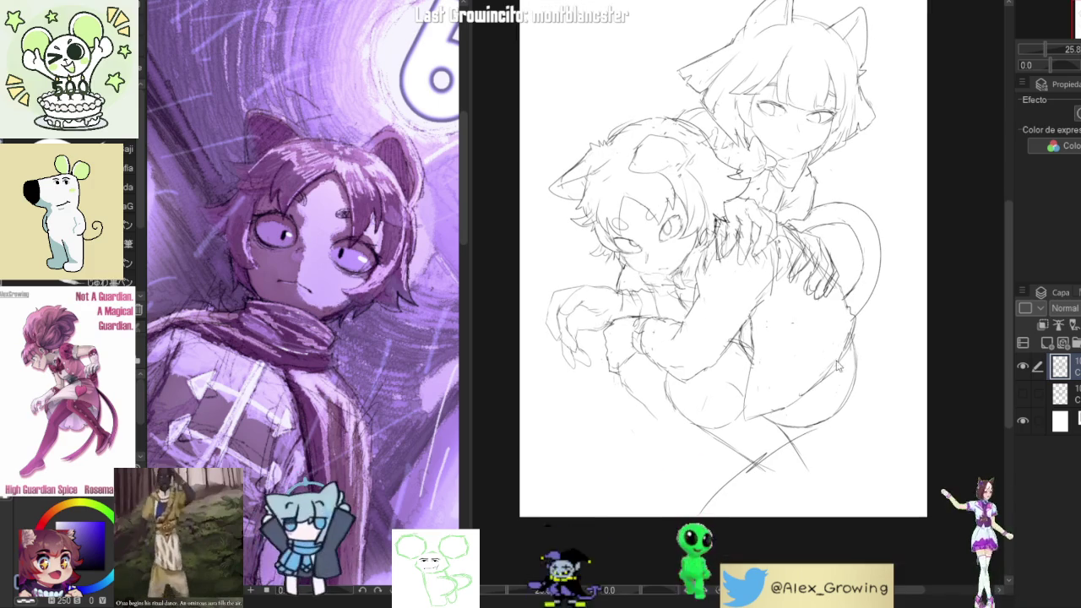
Draw lines down the lower-right body, replacing one misplaced stroke, and add strokes along the tail
left_click_drag(872, 403, 848, 436)
key("ctrl+z")
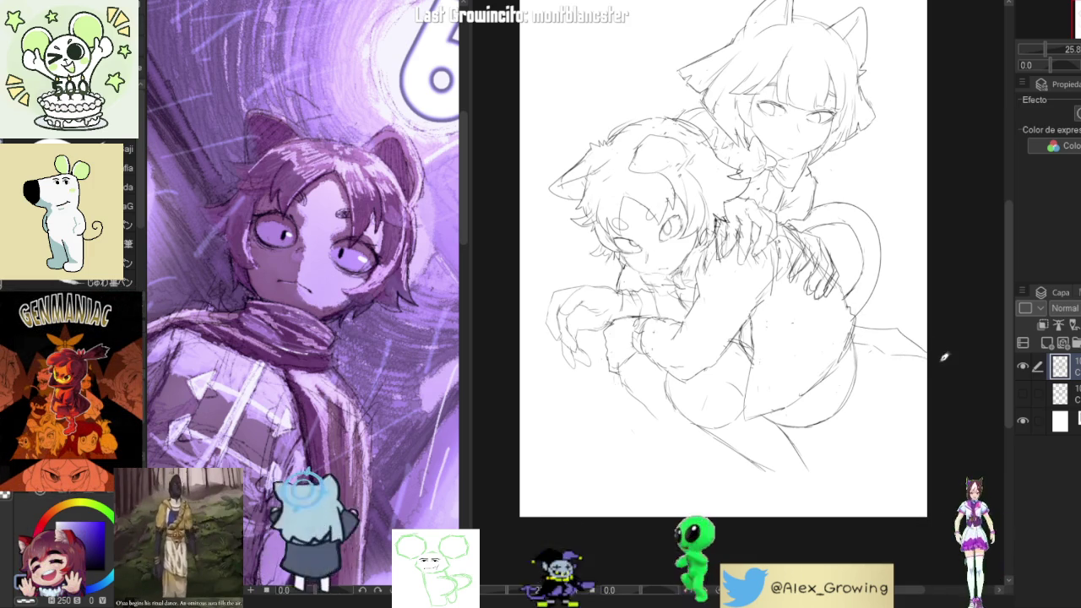
left_click_drag(888, 393, 894, 463)
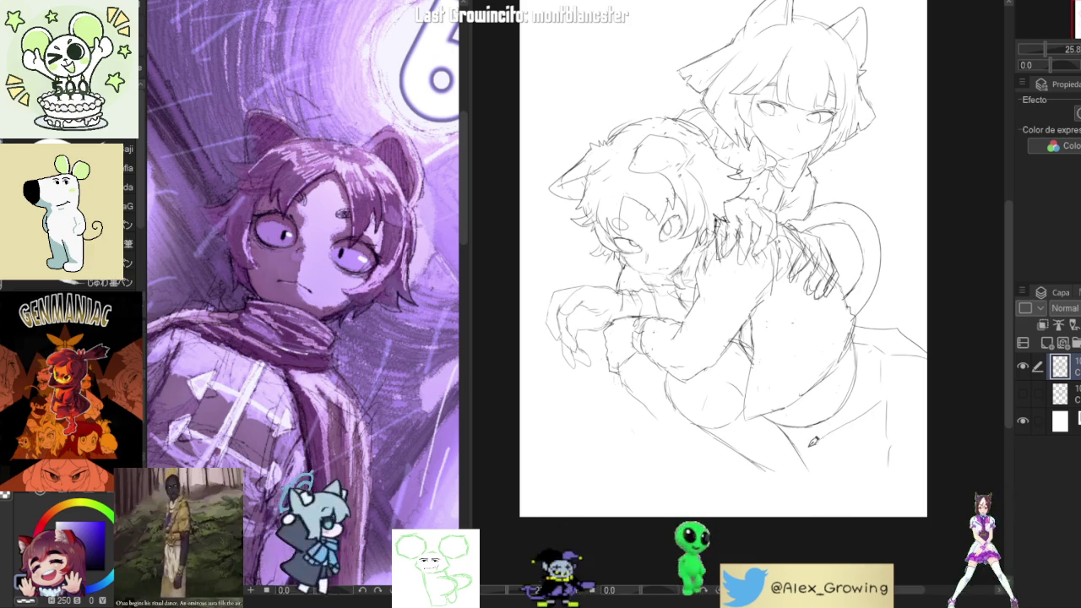
left_click_drag(816, 443, 811, 505)
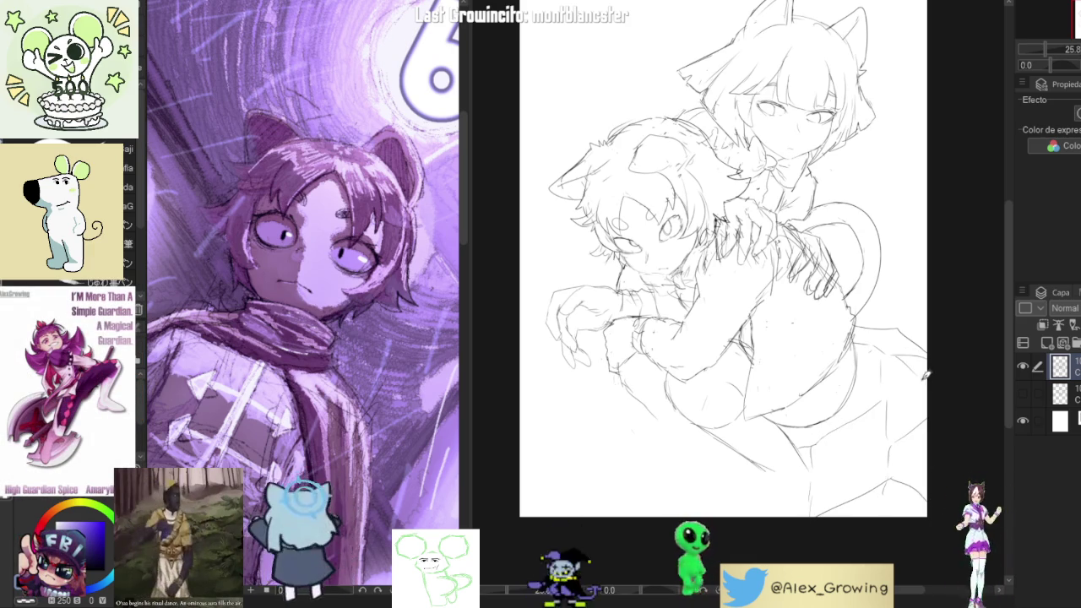
left_click_drag(921, 291, 917, 311)
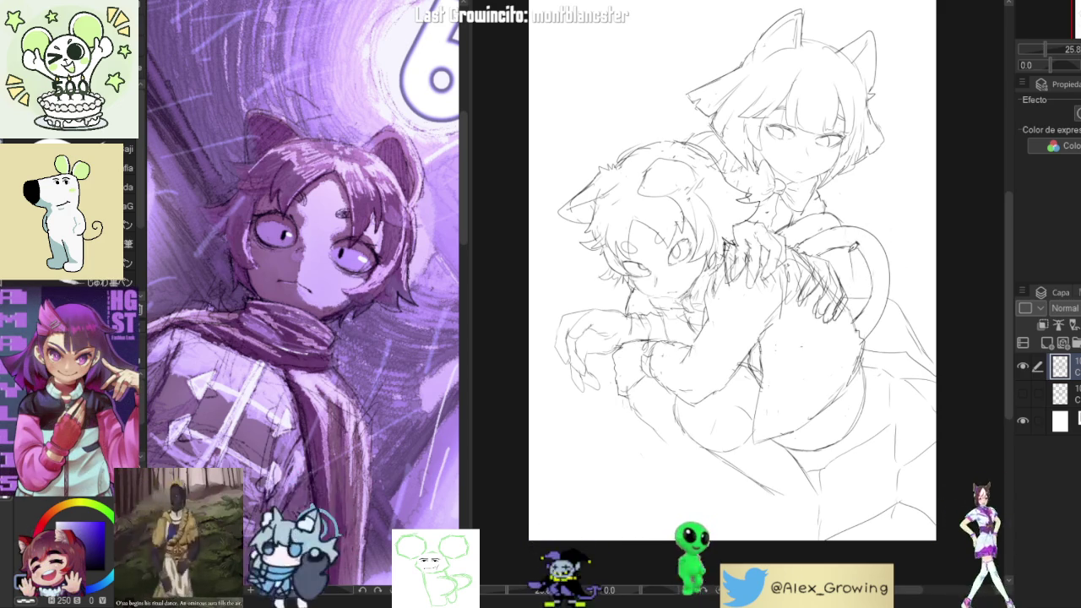
left_click_drag(854, 258, 867, 314)
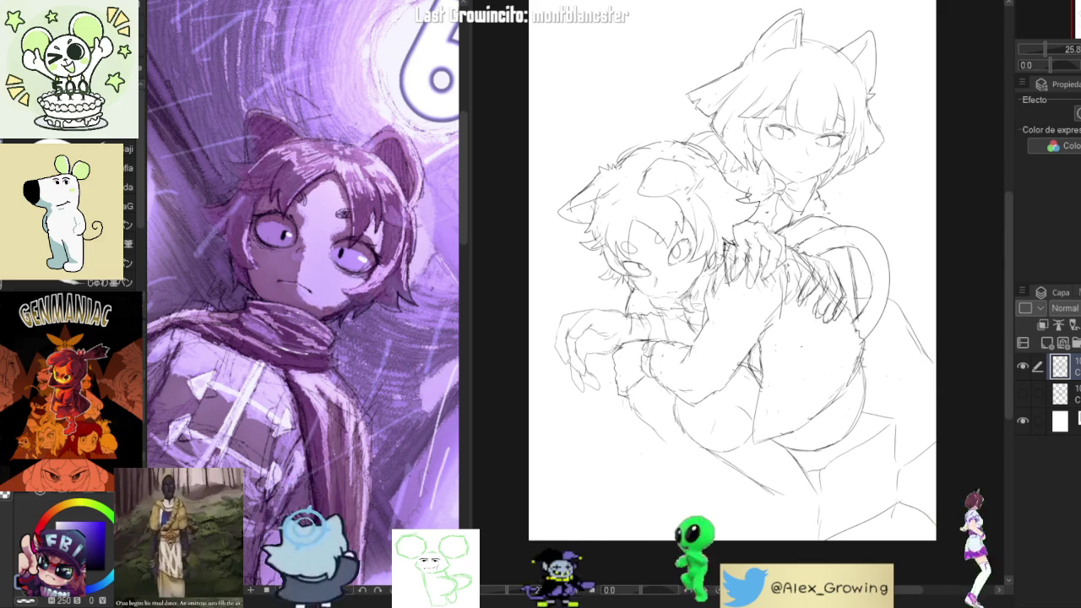
Scroll the canvas view up over the hugging pair's sketch
scroll(910, 391, "up", 2)
Transform the whole sketch to move it slightly left and commit it
key("ctrl+t")
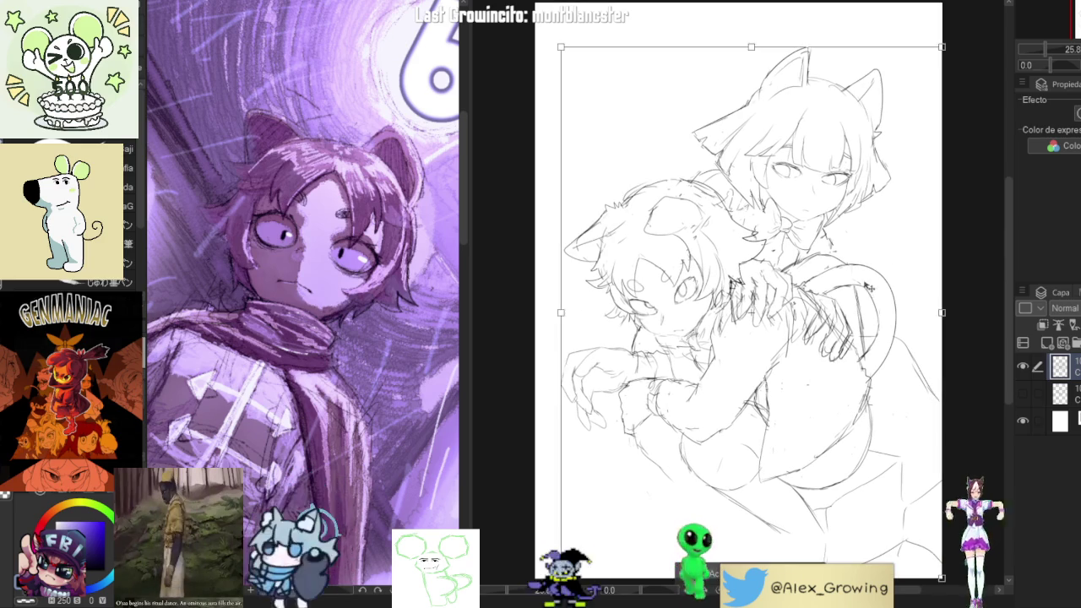
left_click_drag(866, 291, 853, 293)
key("Return")
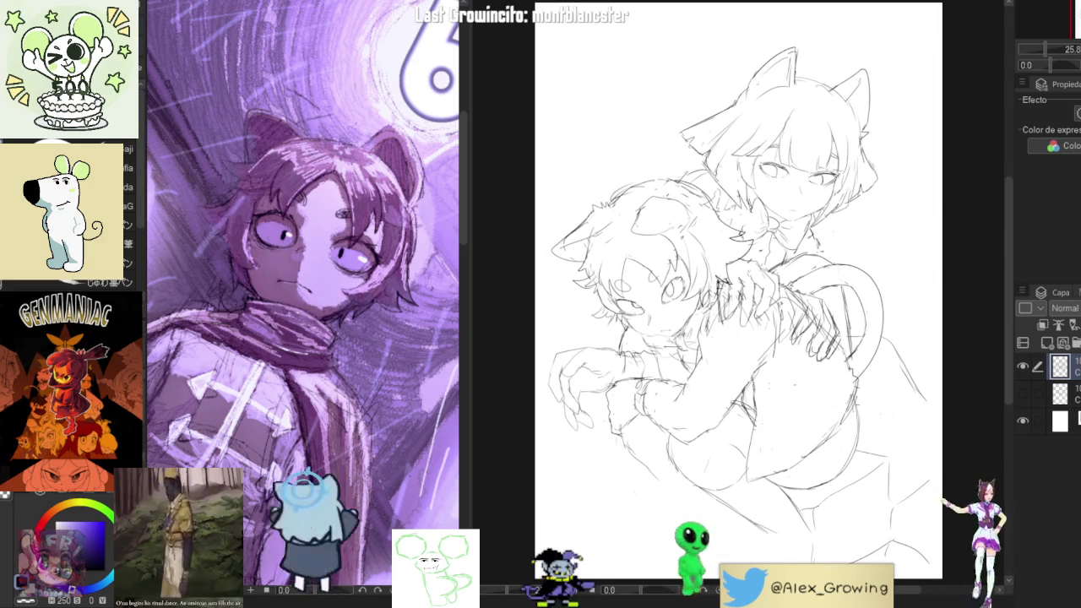
Flip the canvas view horizontally to check the balance, then flip it back and mirror again
key("h")
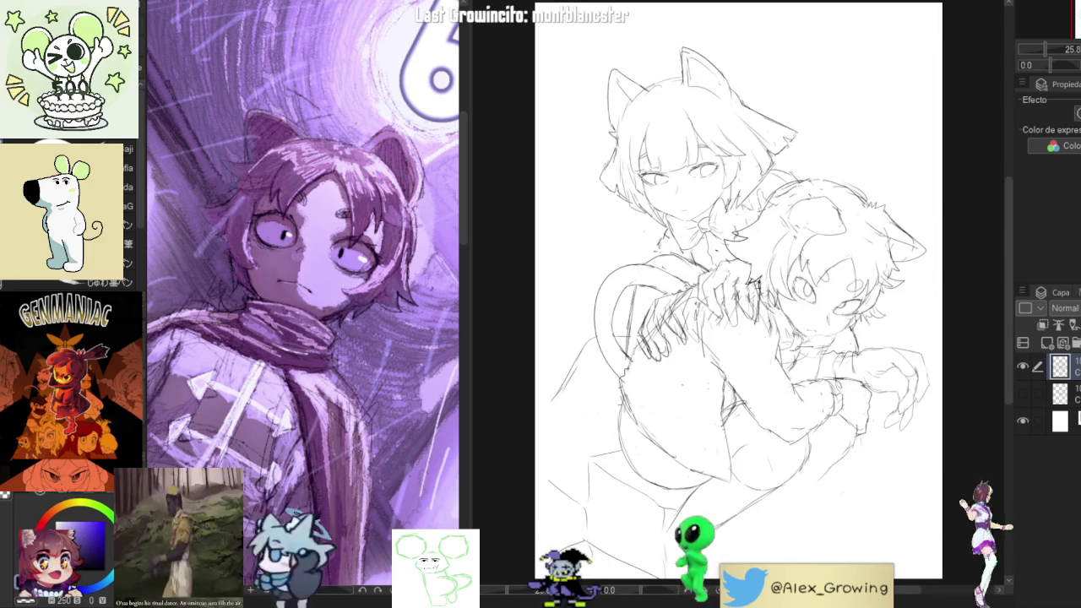
key("h")
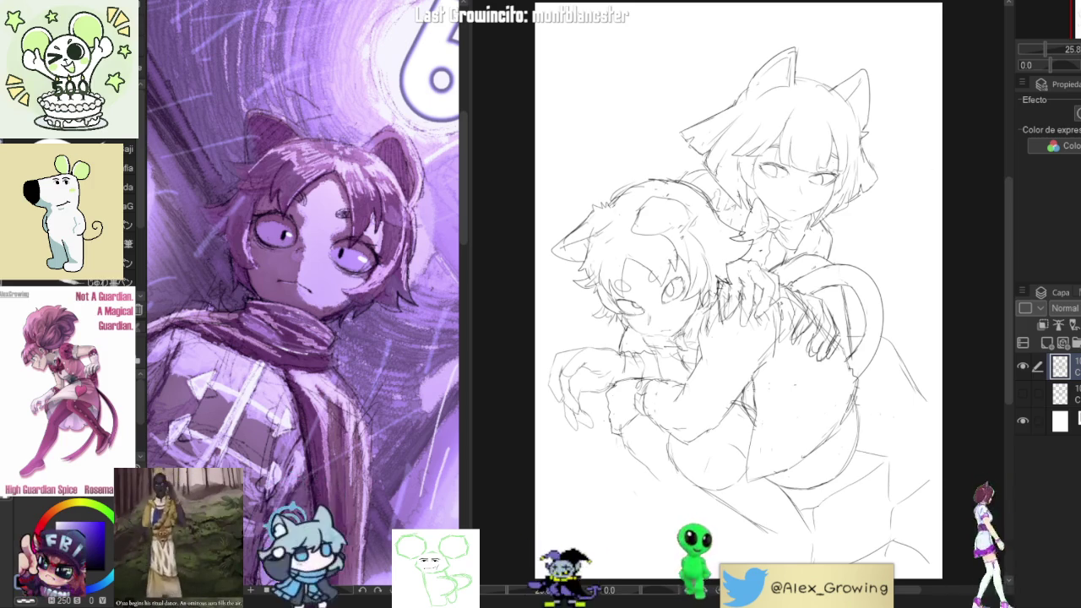
key("h")
key("h")
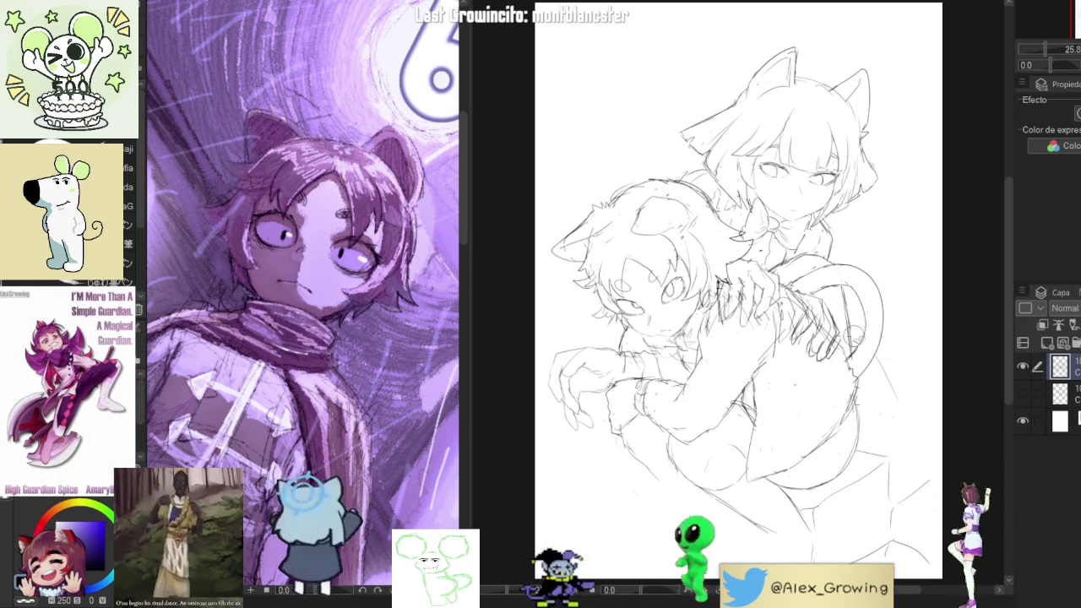
Sketch long diagonal pencil strokes down the pair's lower legs, plus a short line on the right side
left_click_drag(887, 384, 912, 407)
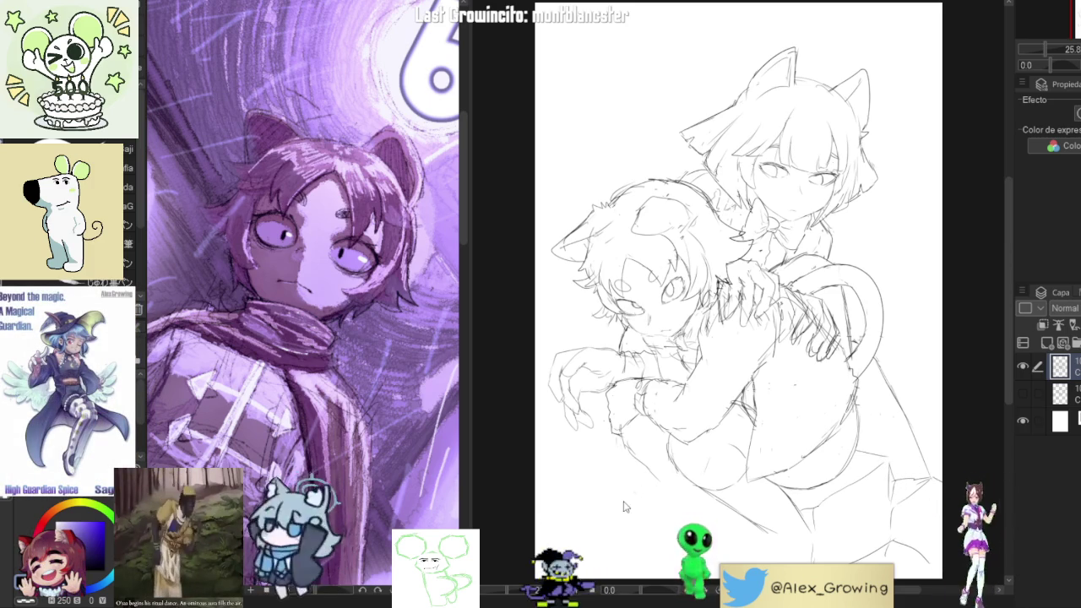
left_click_drag(623, 506, 691, 433)
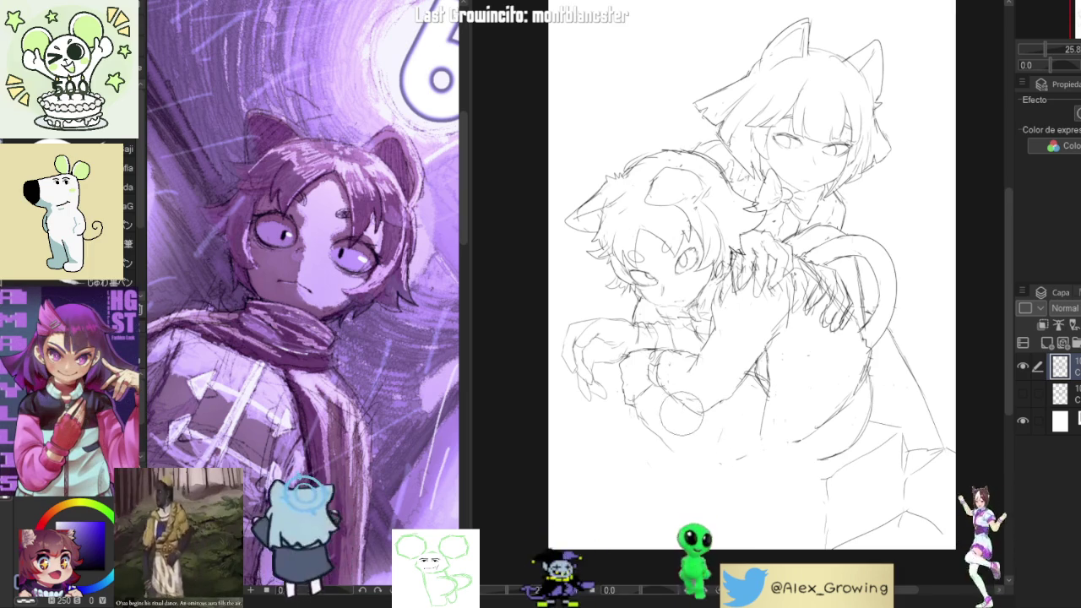
left_click_drag(750, 390, 671, 453)
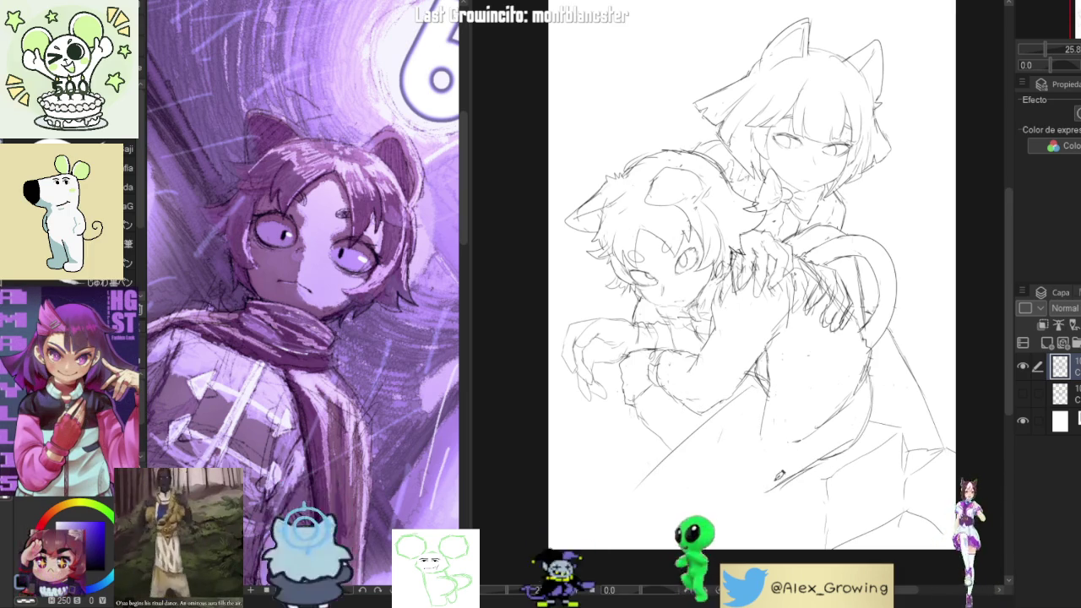
left_click_drag(751, 385, 636, 528)
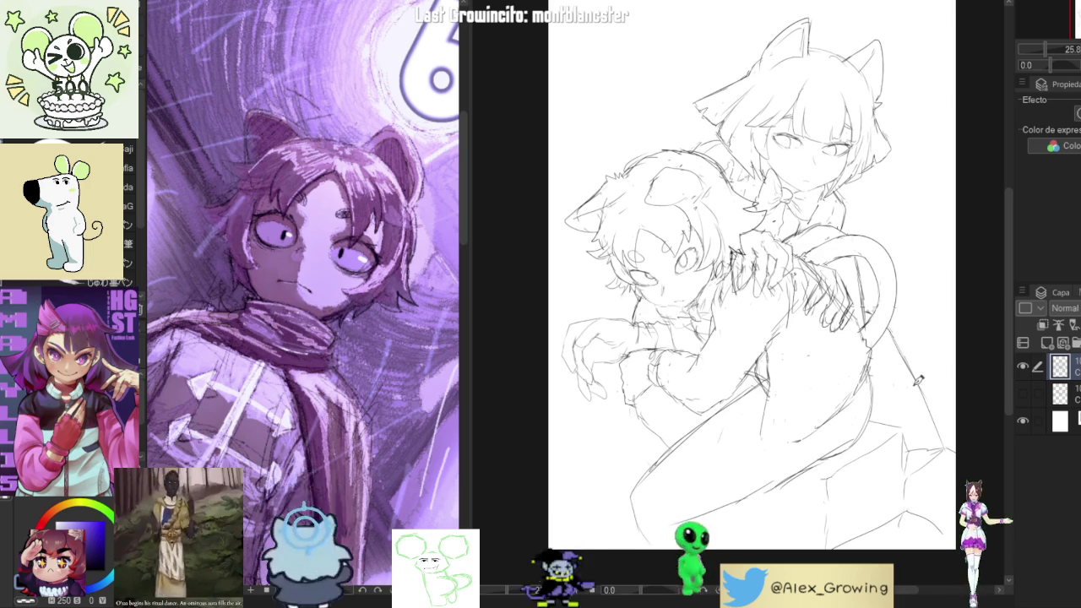
scroll(705, 458, "down", 2)
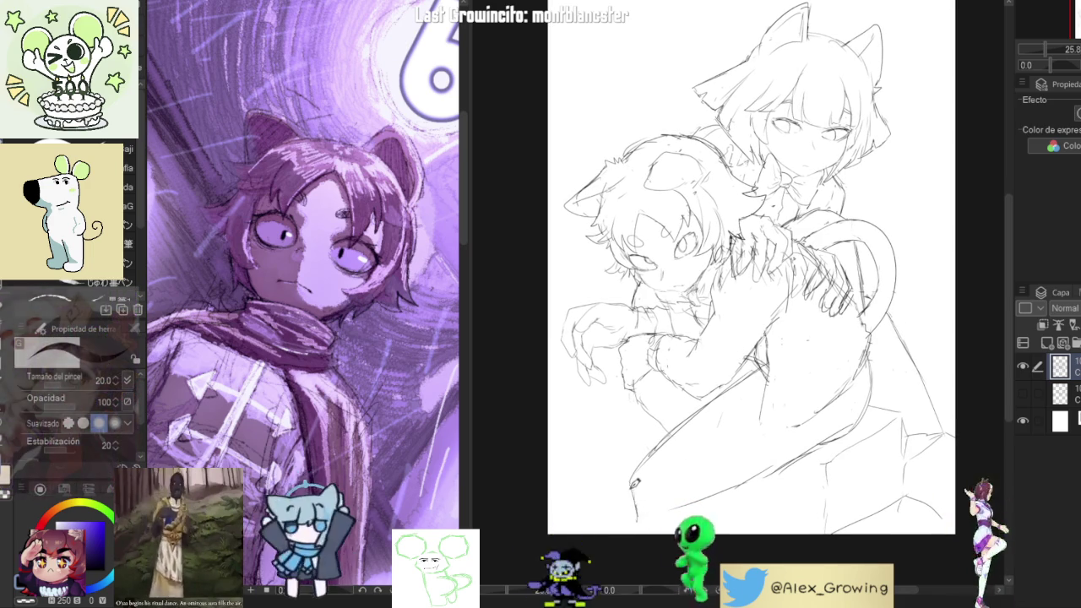
left_click_drag(632, 488, 610, 531)
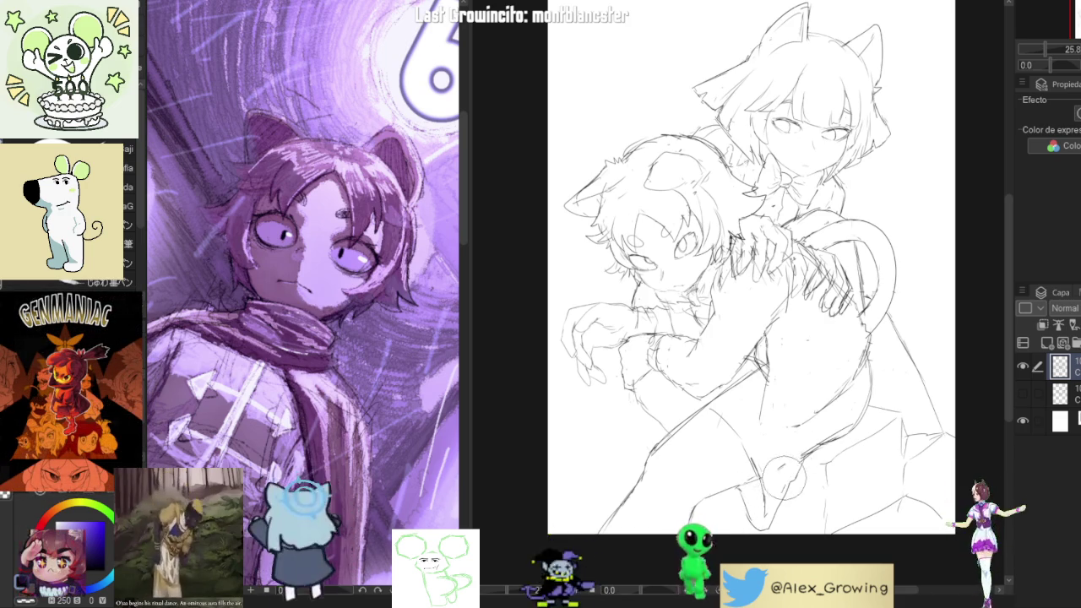
left_click_drag(823, 419, 850, 437)
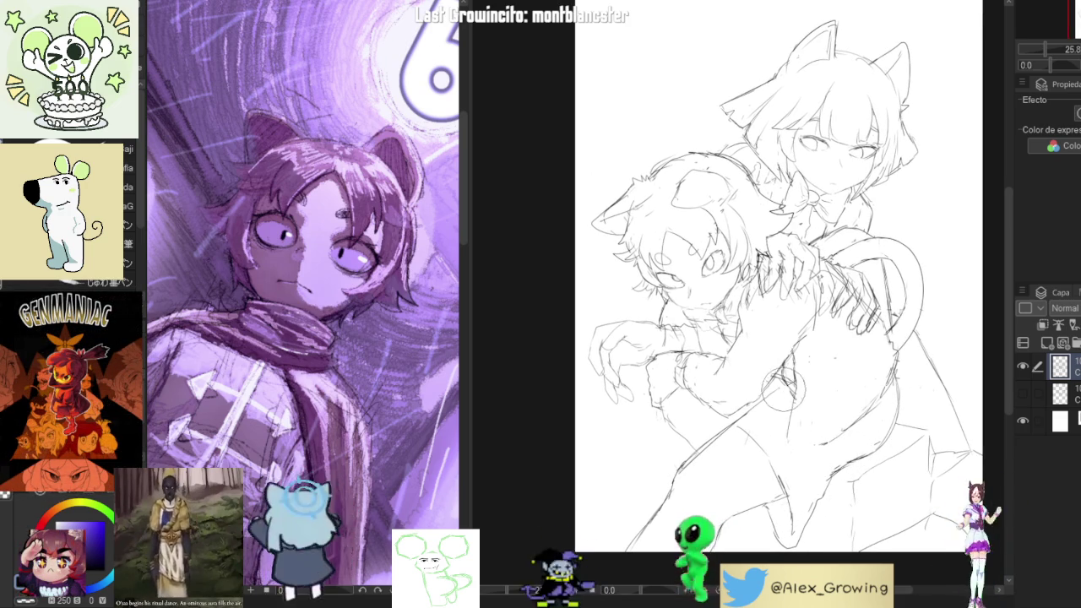
left_click_drag(784, 388, 712, 390)
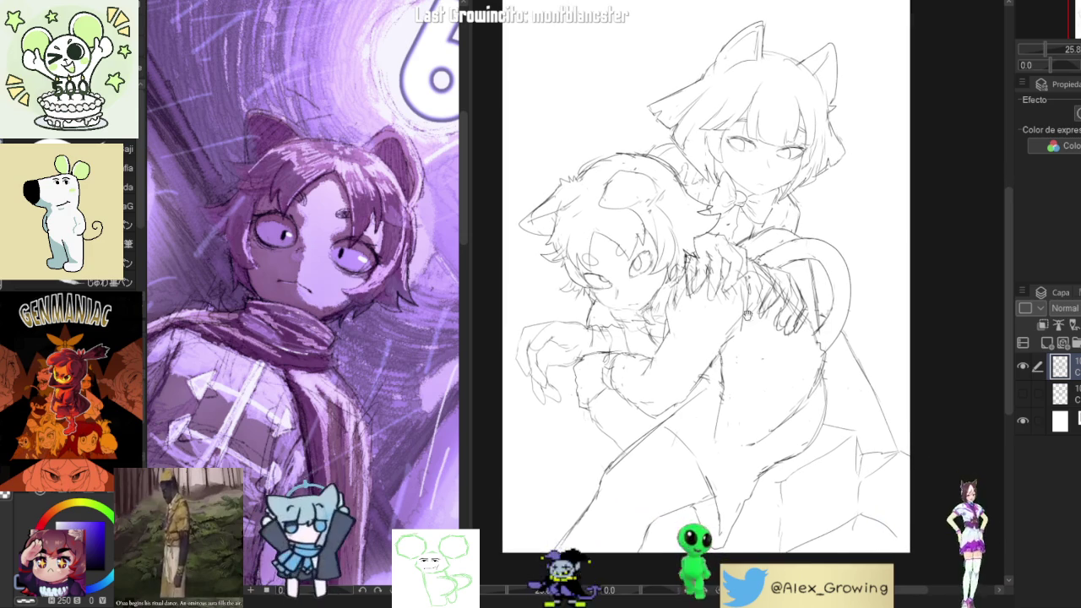
left_click_drag(789, 288, 793, 298)
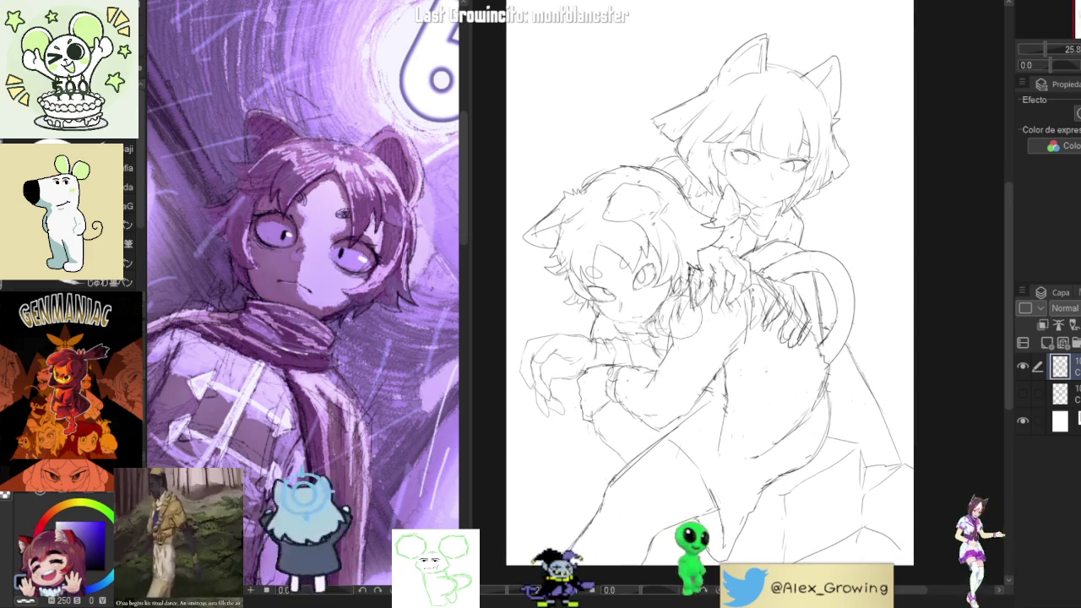
scroll(761, 321, "down", 2)
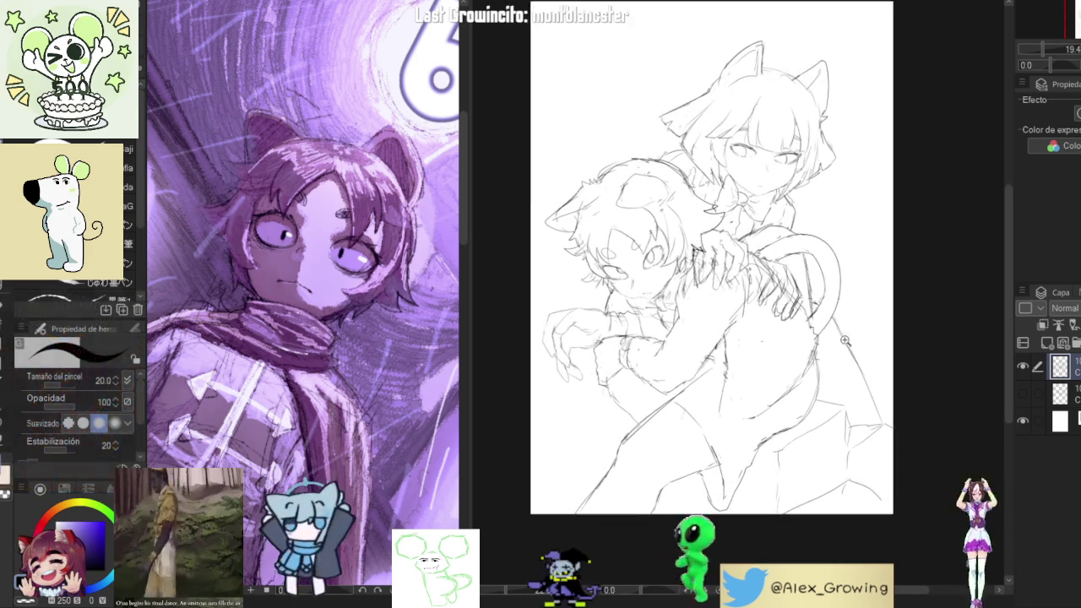
scroll(870, 298, "up", 2)
Mirror-check the view, then sketch a sweeping curved line across the lower body
key("h")
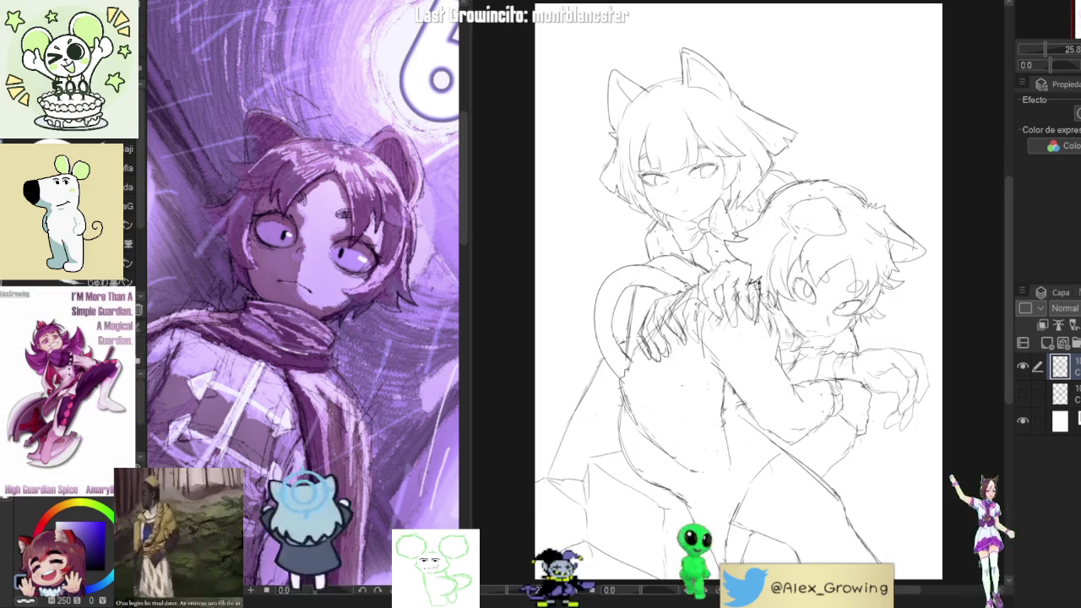
key("h")
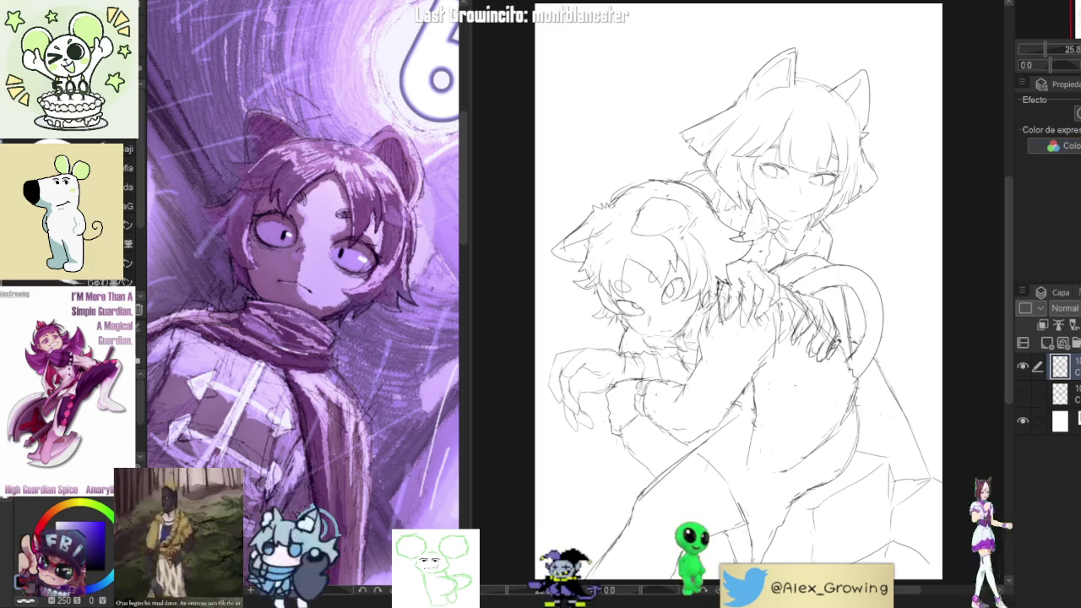
left_click_drag(863, 397, 752, 420)
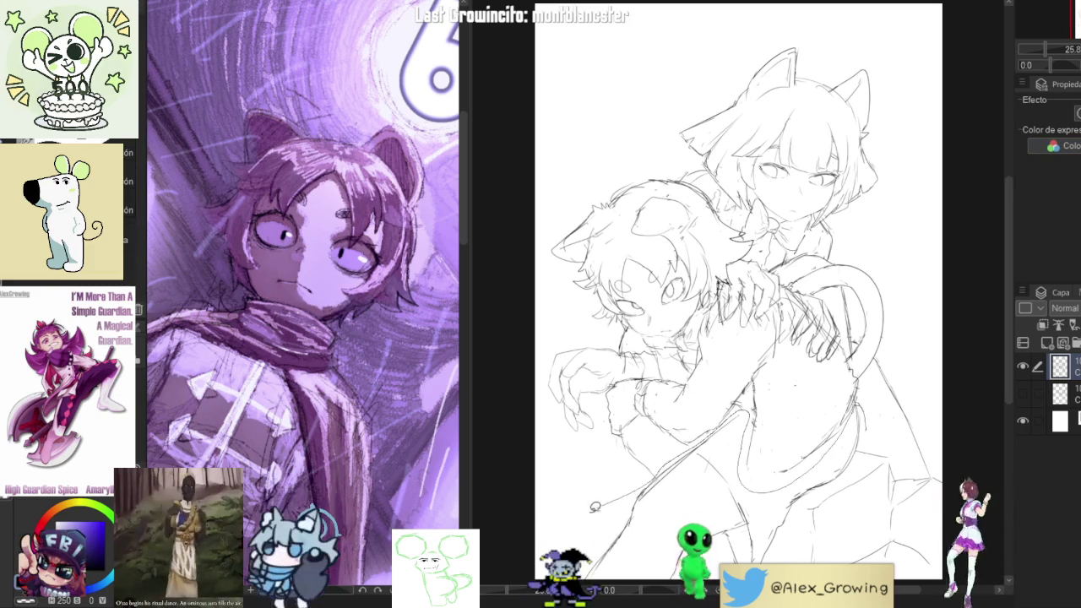
scroll(608, 499, "down", 3)
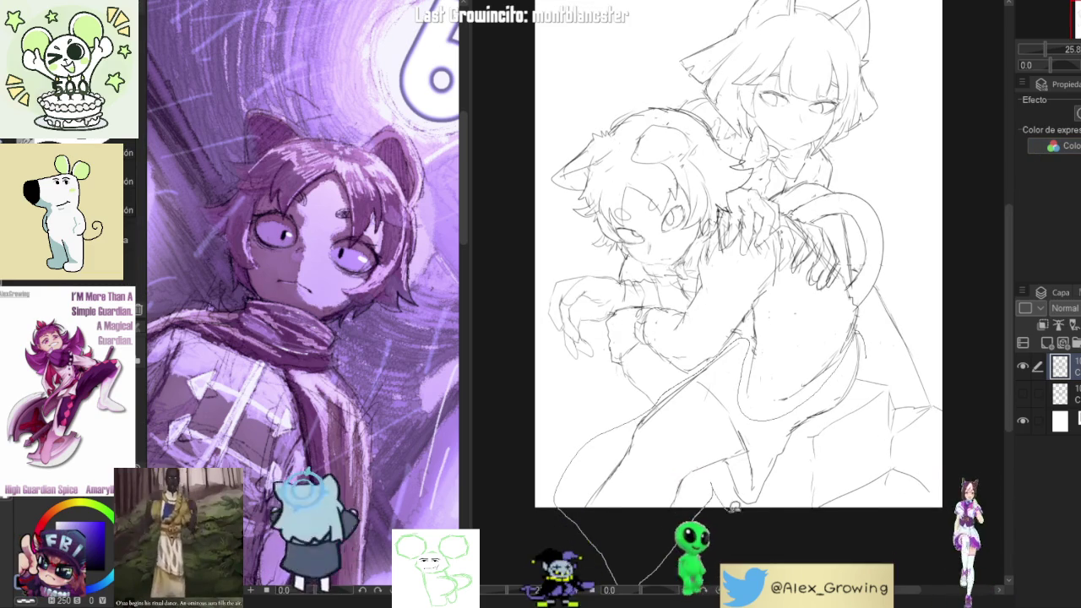
Discard a trial lasso selection and move the whole sketch up slightly with a transform
key("m")
left_click_drag(875, 342, 872, 347)
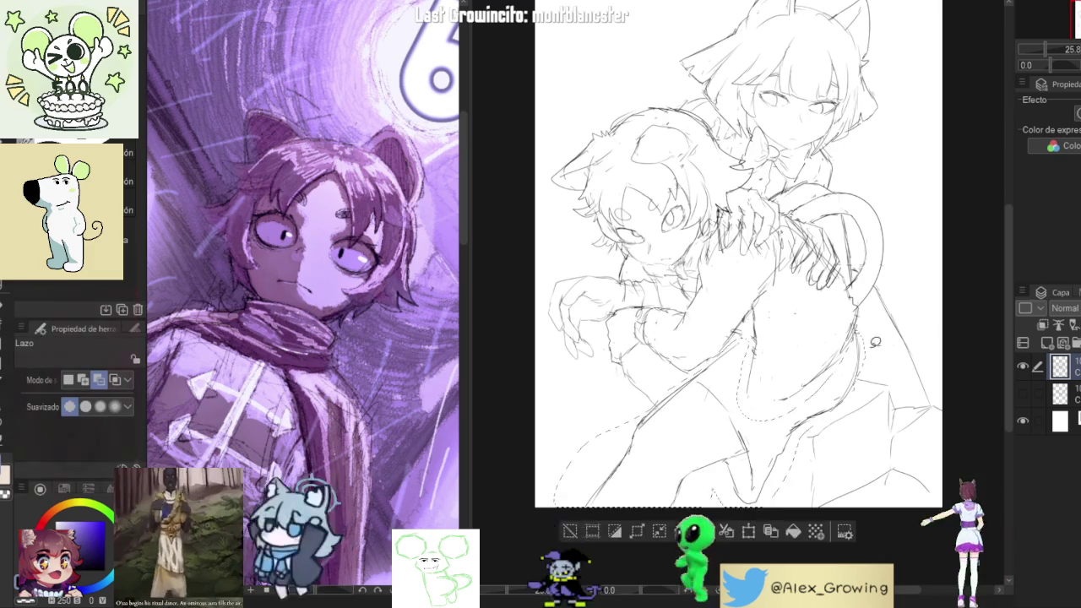
key("ctrl+d")
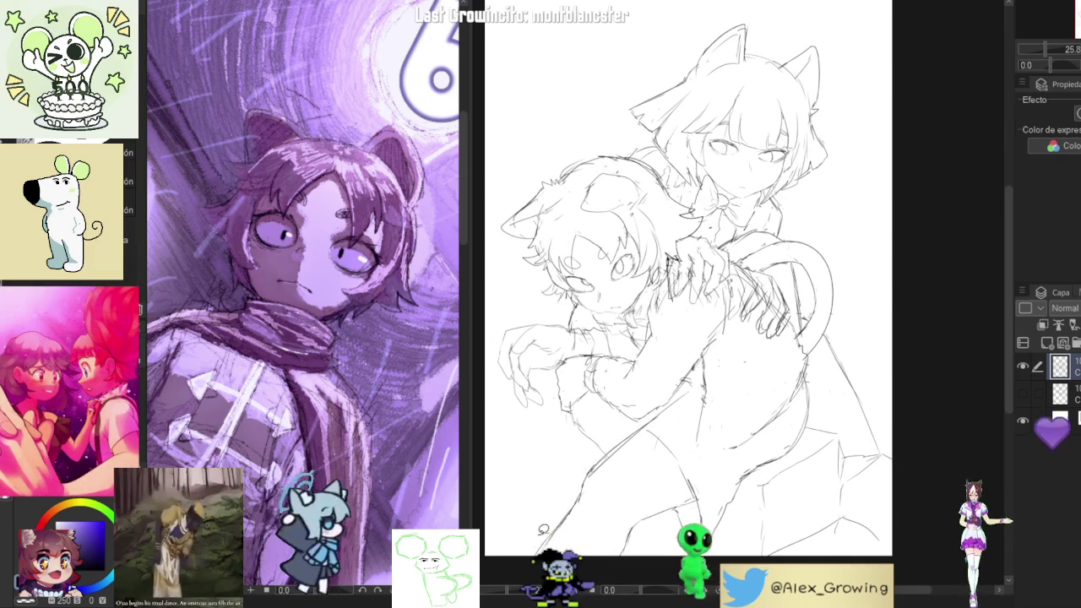
left_click_drag(543, 529, 593, 555)
key("ctrl+t")
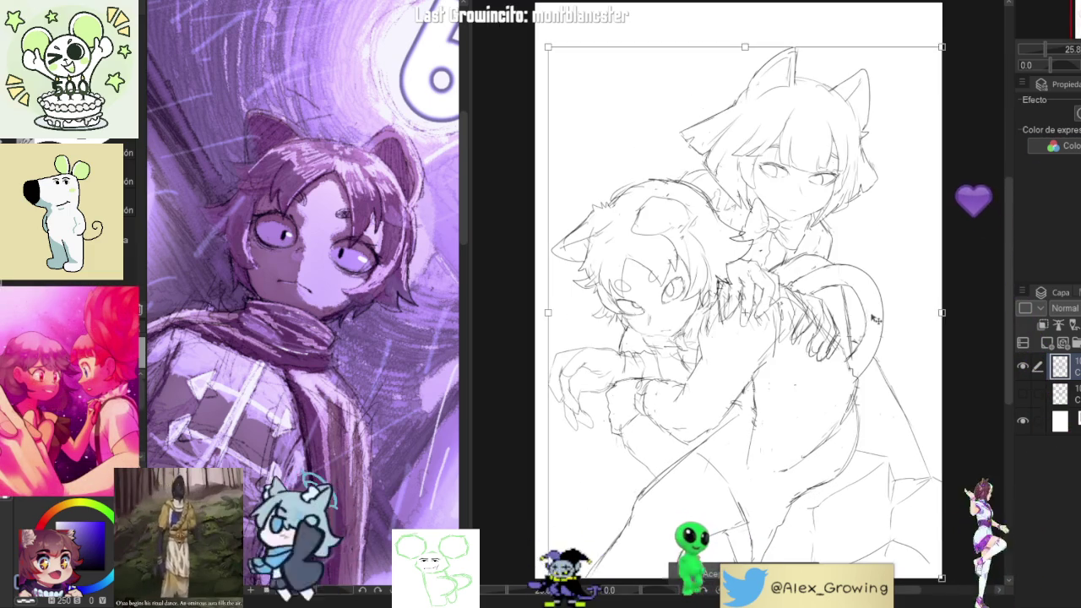
left_click_drag(876, 321, 877, 295)
key("Return")
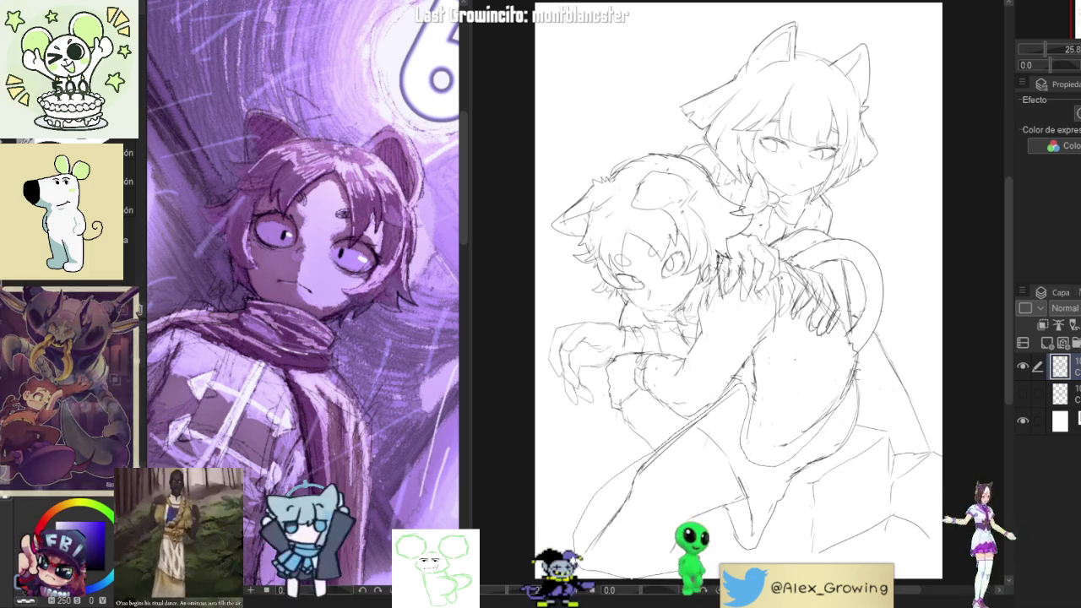
Lasso the lower body and transform it slightly downward, applying the move
mouse_move(860, 432)
left_mouse_down()
mouse_move(902, 415)
mouse_move(920, 341)
left_mouse_up()
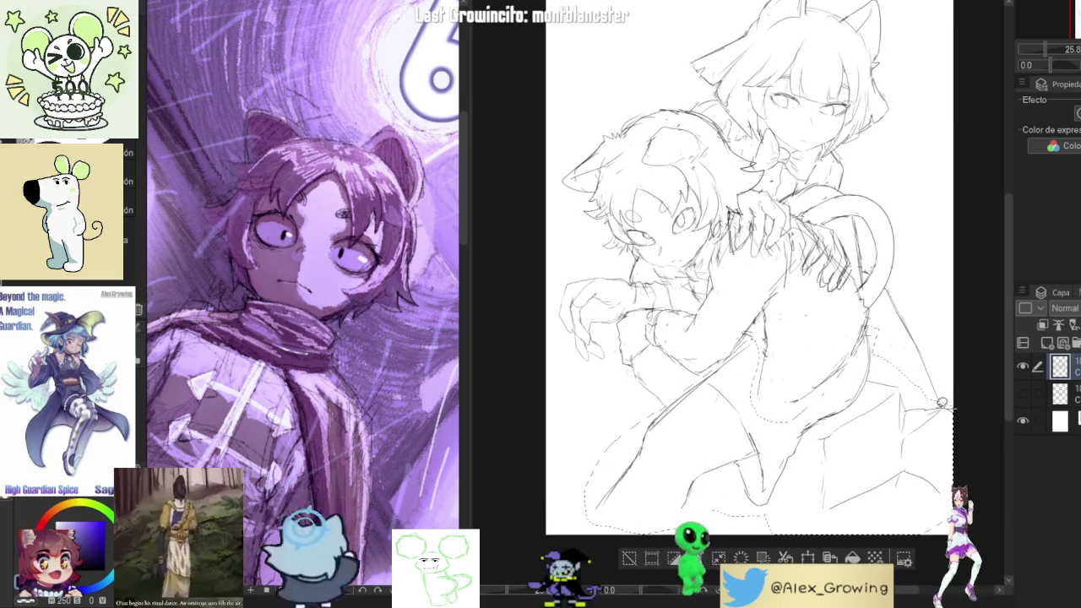
left_click(830, 557)
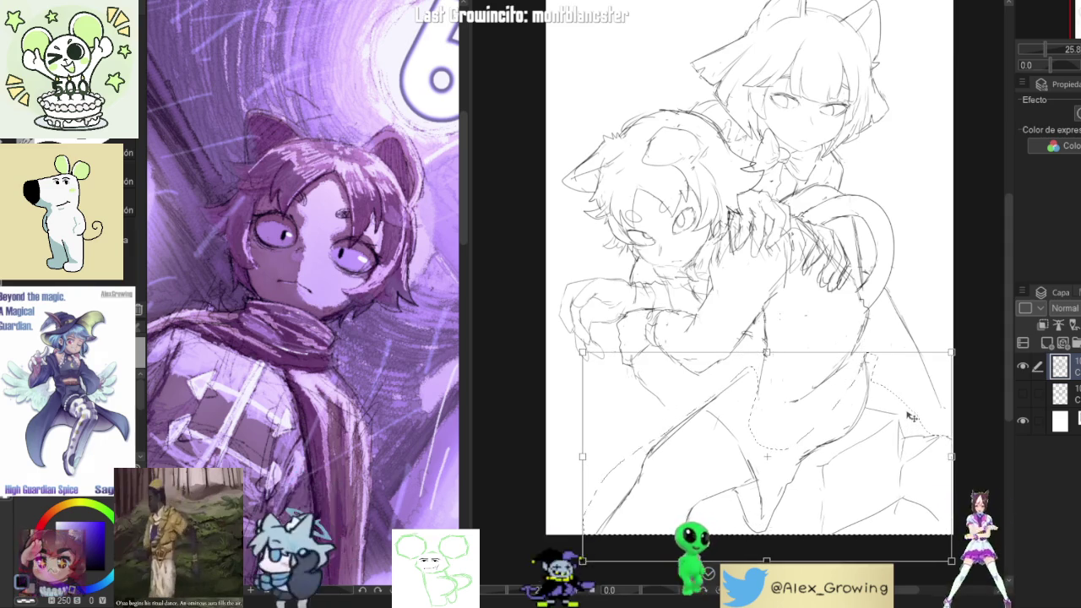
left_click_drag(911, 418, 911, 427)
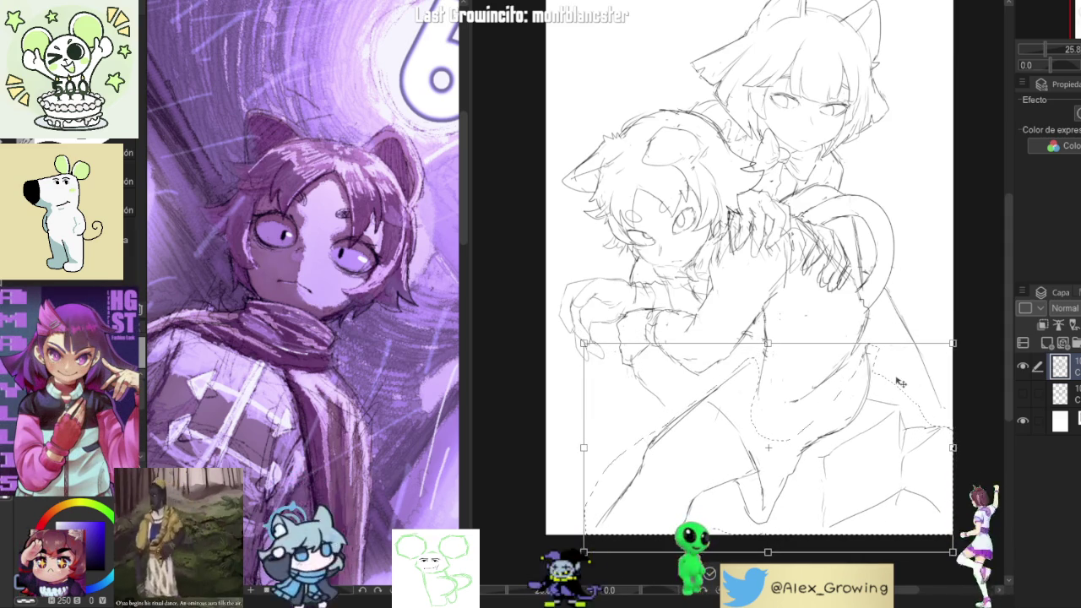
key("Return")
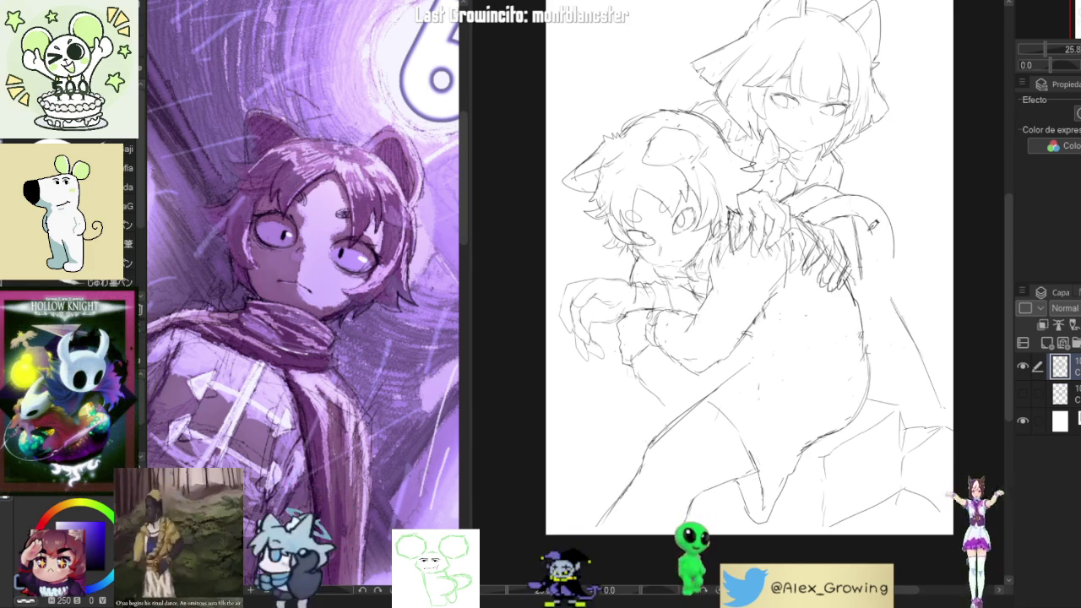
Sketch lines along the front character's arm and hatch the left sleeve with short strokes
mouse_move(672, 275)
left_mouse_down()
mouse_move(615, 313)
mouse_move(626, 290)
left_mouse_up()
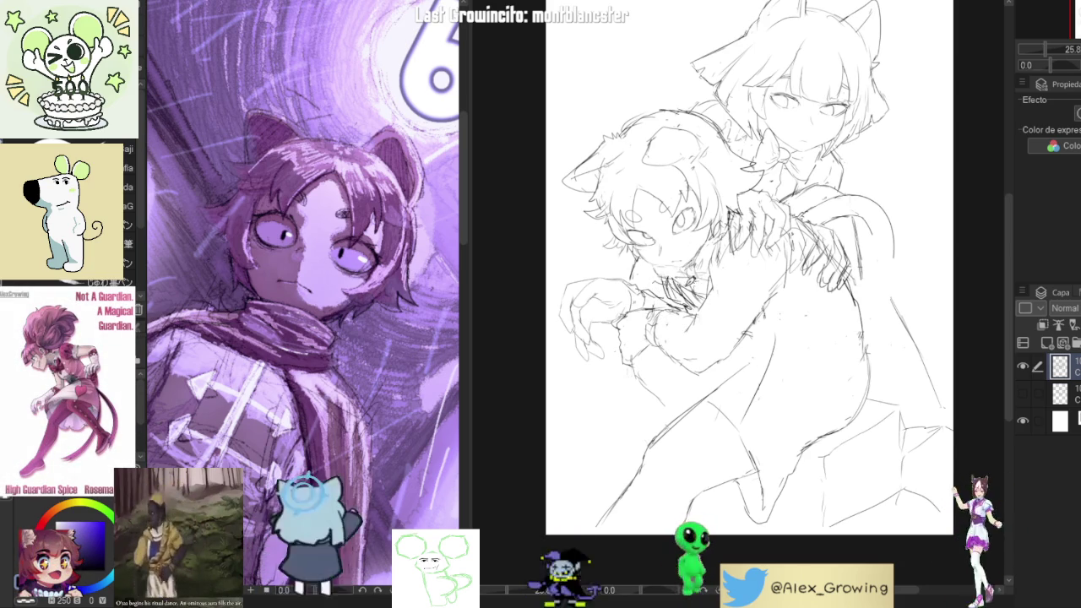
mouse_move(674, 274)
left_mouse_down()
mouse_move(684, 285)
mouse_move(688, 262)
left_mouse_up()
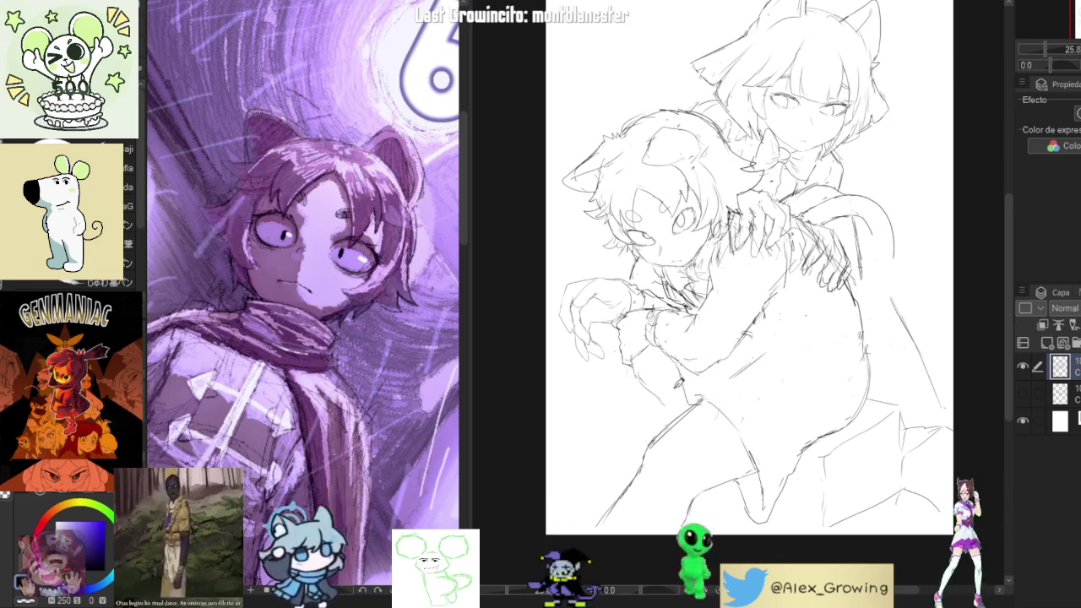
mouse_move(632, 372)
left_mouse_down()
mouse_move(600, 327)
mouse_move(602, 305)
left_mouse_up()
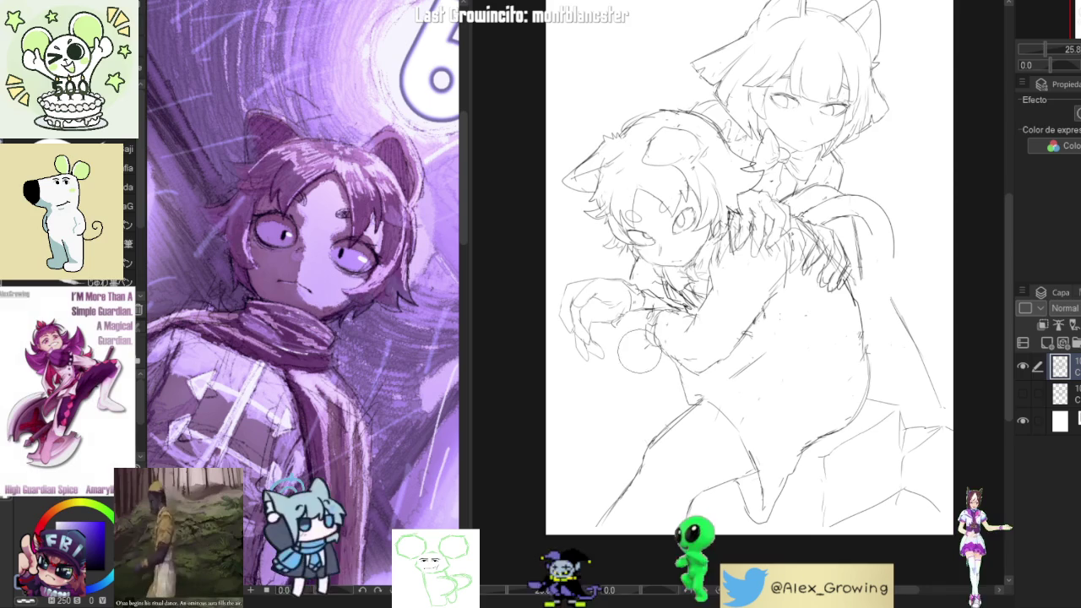
mouse_move(652, 368)
left_mouse_down()
mouse_move(637, 355)
mouse_move(591, 390)
left_mouse_up()
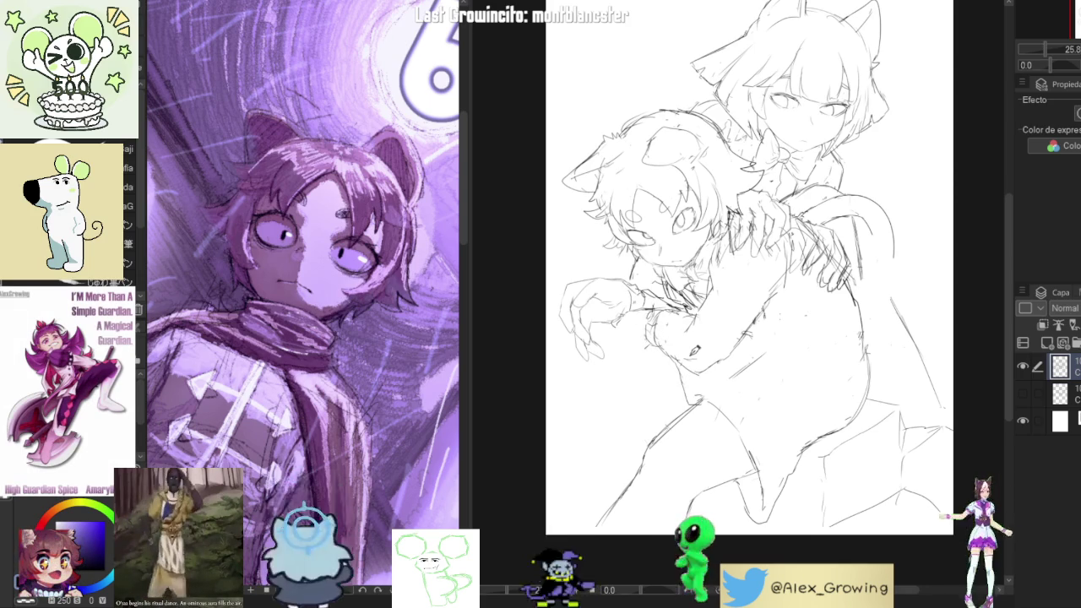
Clean up with a large eraser, then add strokes to the collar and chest
key("e")
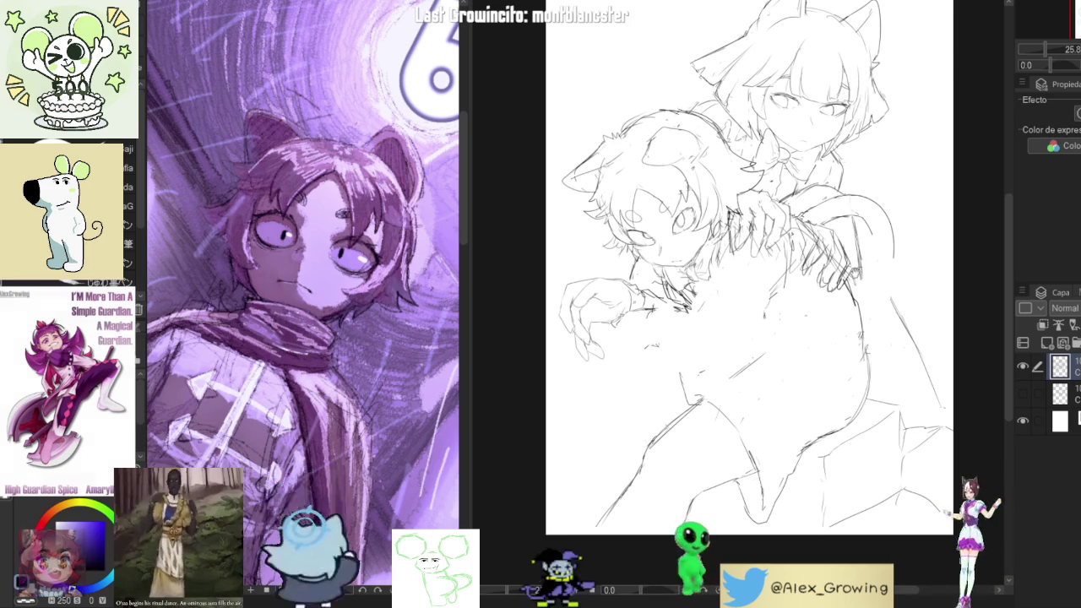
left_click_drag(710, 296, 672, 316)
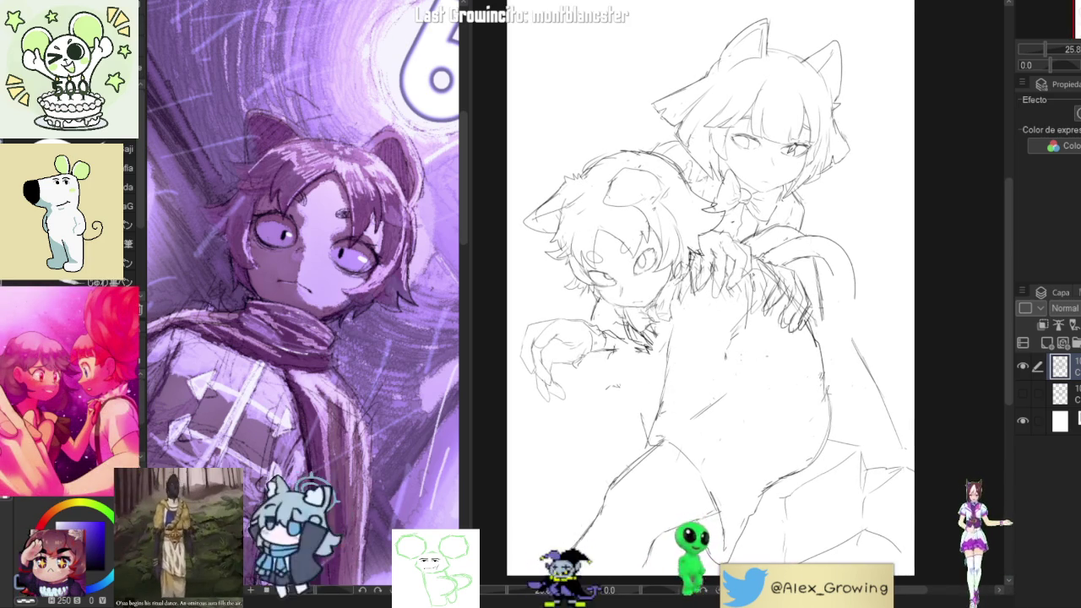
left_click_drag(777, 281, 769, 259)
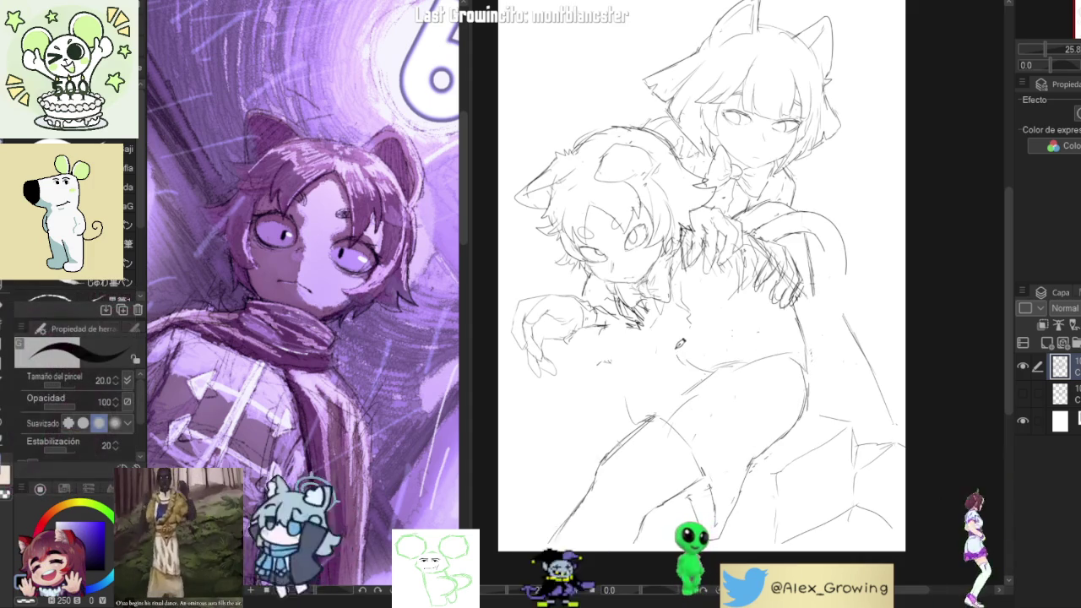
mouse_move(640, 294)
left_mouse_down()
mouse_move(650, 324)
mouse_move(640, 305)
mouse_move(667, 333)
left_mouse_up()
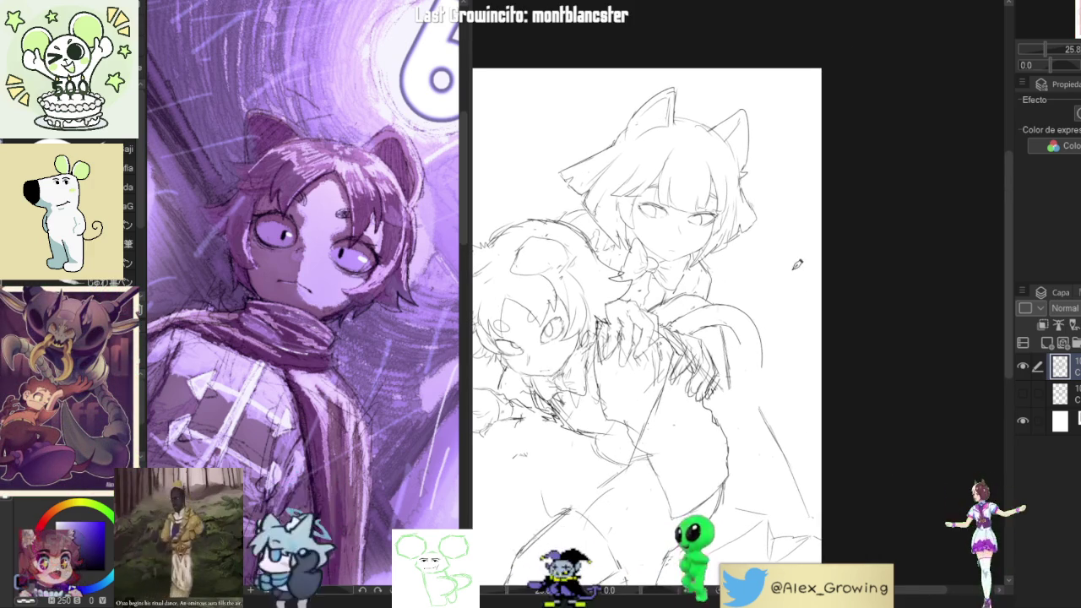
Recentre the canvas view on the hugging cat-eared sketch
left_click_drag(797, 258, 834, 284)
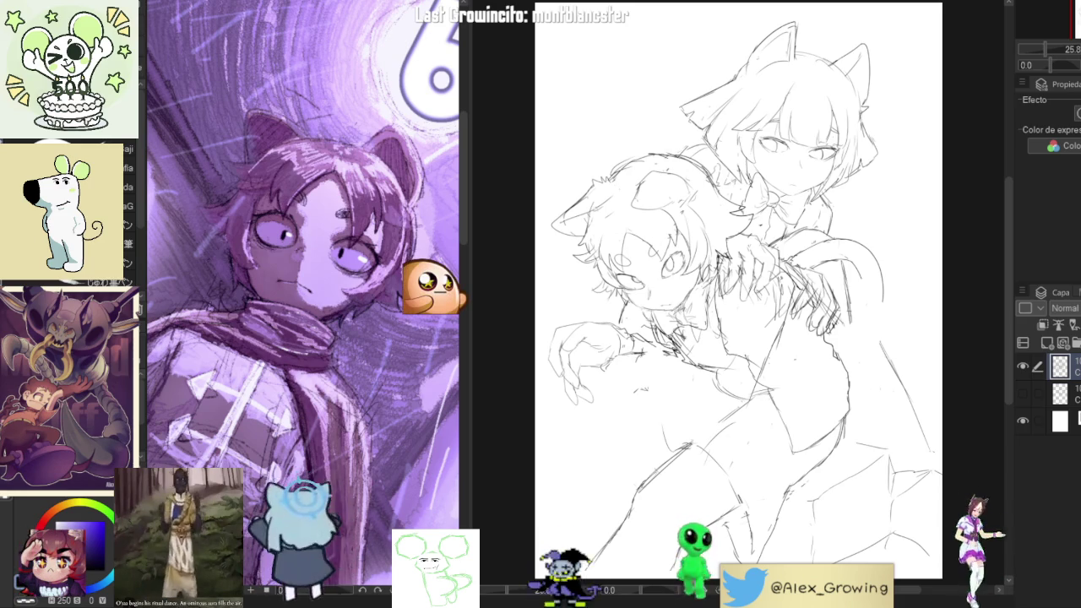
key("h")
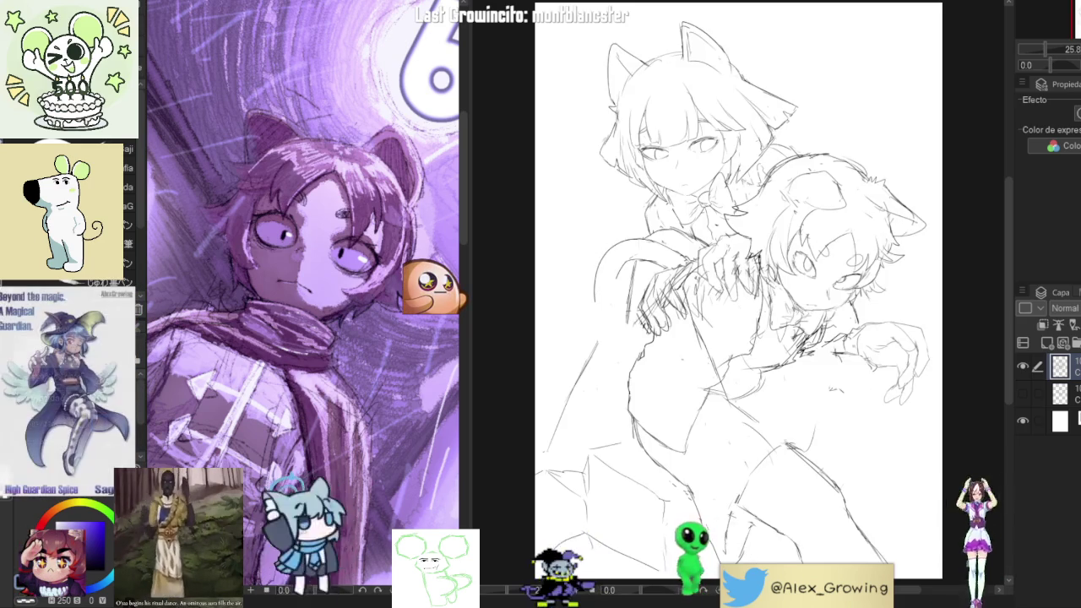
key("h")
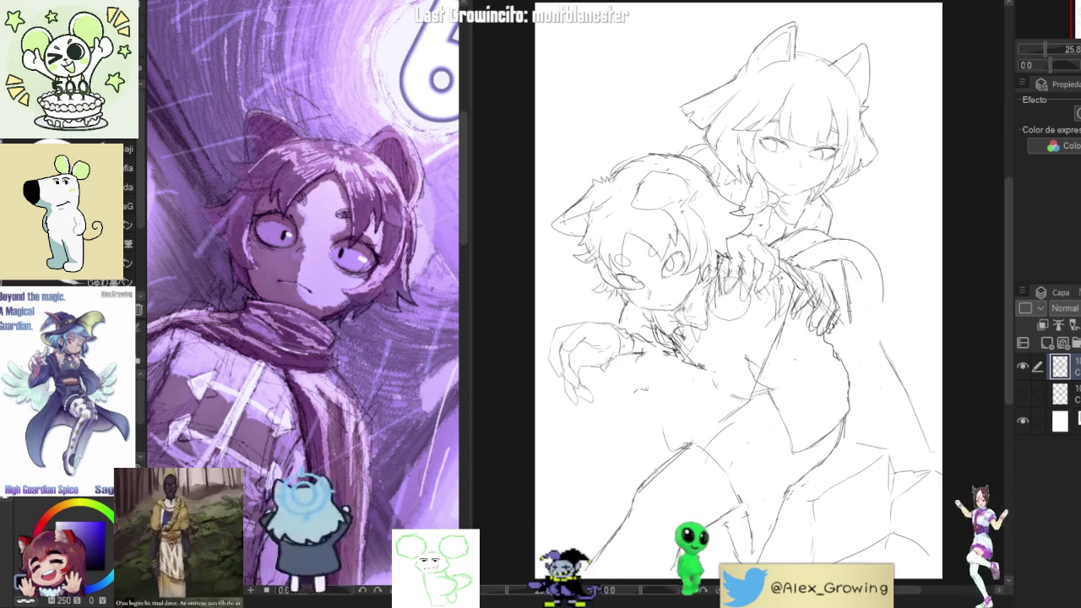
mouse_move(720, 283)
left_mouse_down()
mouse_move(720, 328)
mouse_move(686, 404)
left_mouse_up()
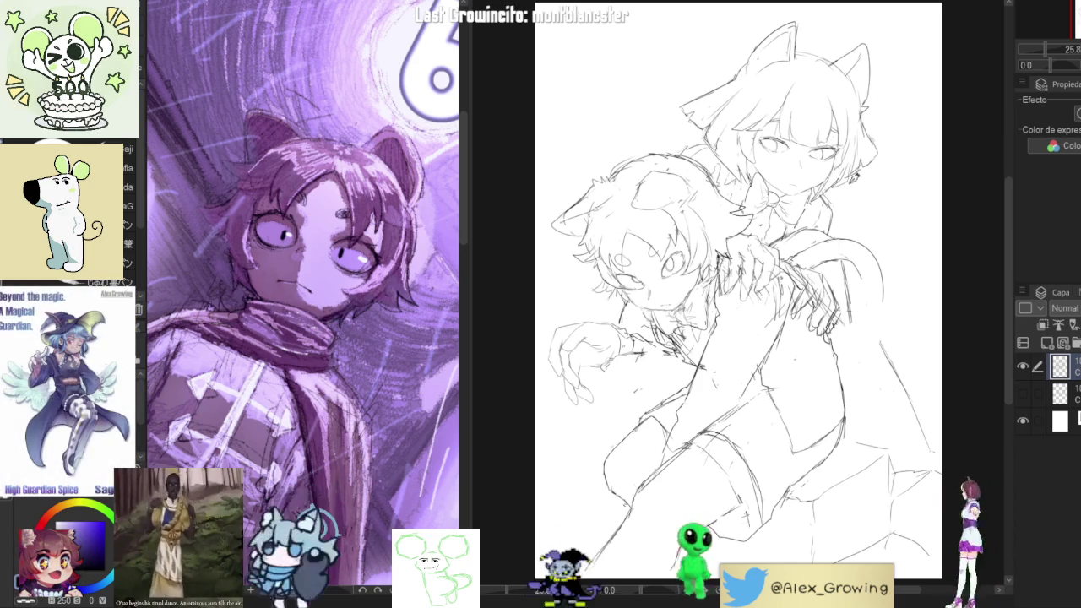
Sketch curved pencil lines along the front character's shoulder outline and forearm
mouse_move(846, 282)
left_mouse_down()
mouse_move(824, 244)
mouse_move(788, 250)
left_mouse_up()
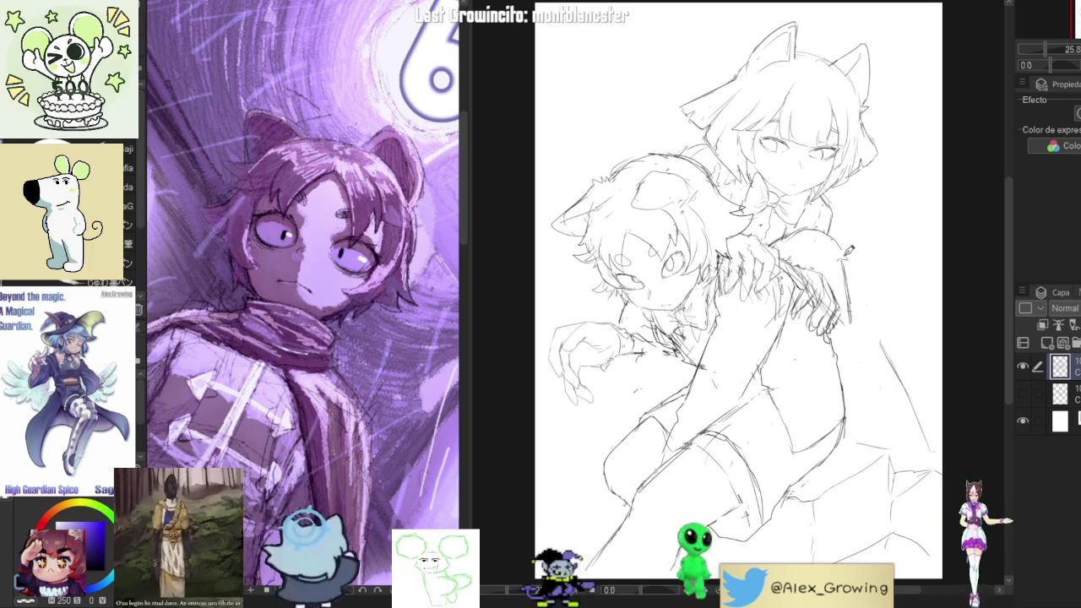
left_click_drag(824, 241, 847, 288)
left_click_drag(855, 246, 845, 283)
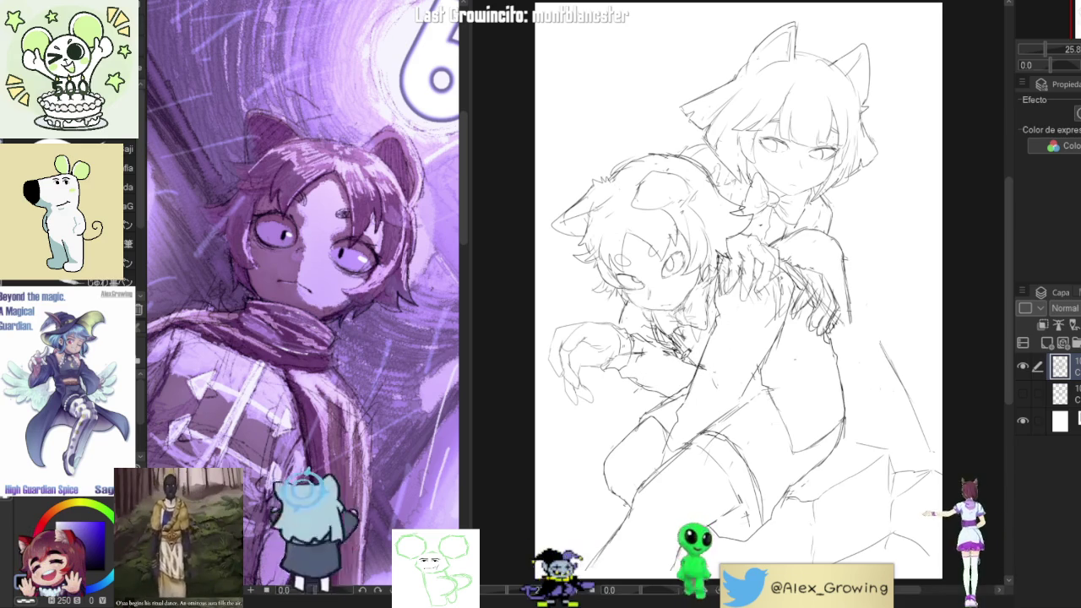
Refine the boy's cheek and chin contour and add a small pencil mark near his mouth
left_click_drag(655, 300, 620, 340)
left_click_drag(600, 296, 630, 336)
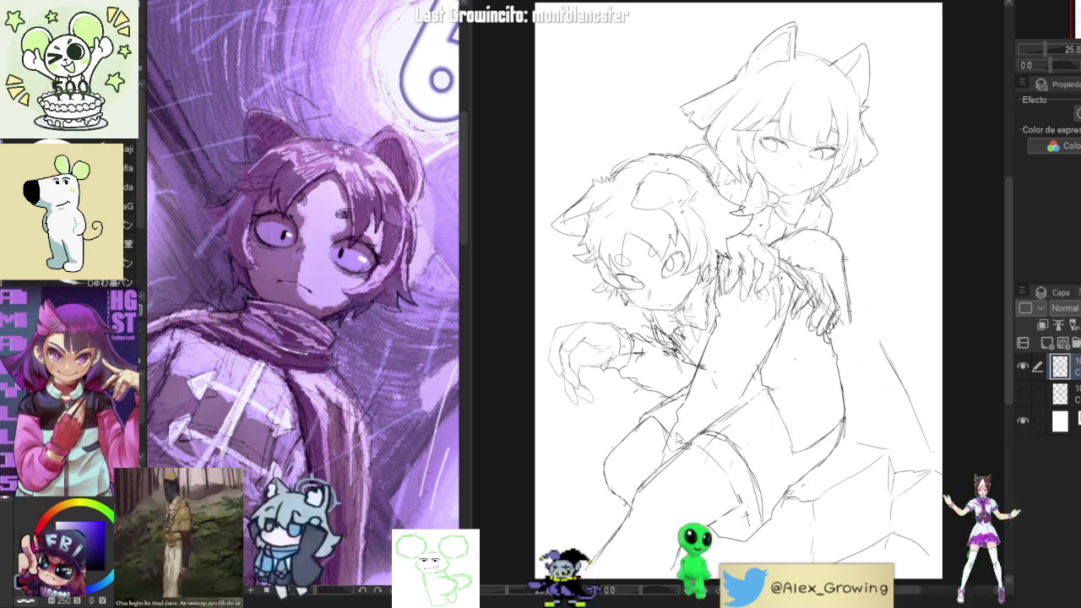
left_click_drag(642, 297, 663, 365)
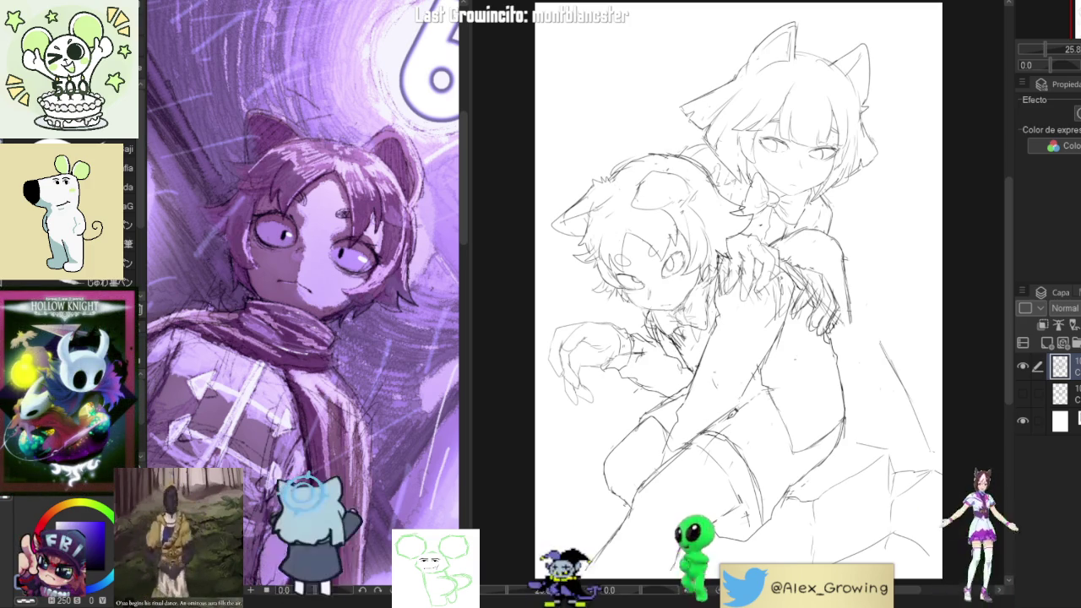
Lasso the front character's lower hand, rotate it to a new angle, confirm, and deselect
key("e")
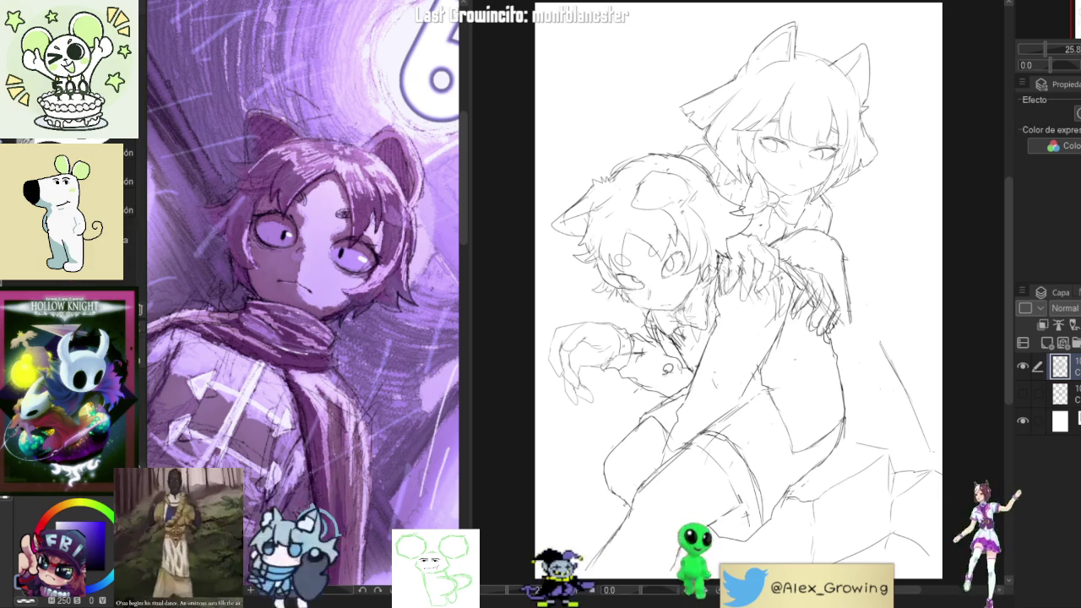
left_click_drag(660, 339, 658, 402)
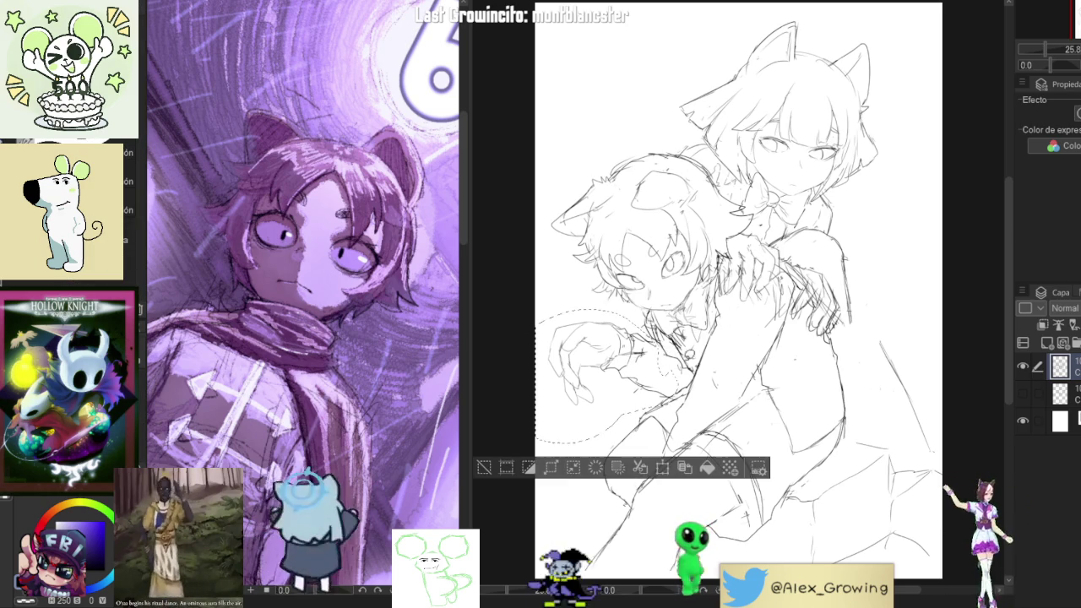
left_click(663, 467)
left_click_drag(680, 427, 663, 380)
left_click(627, 508)
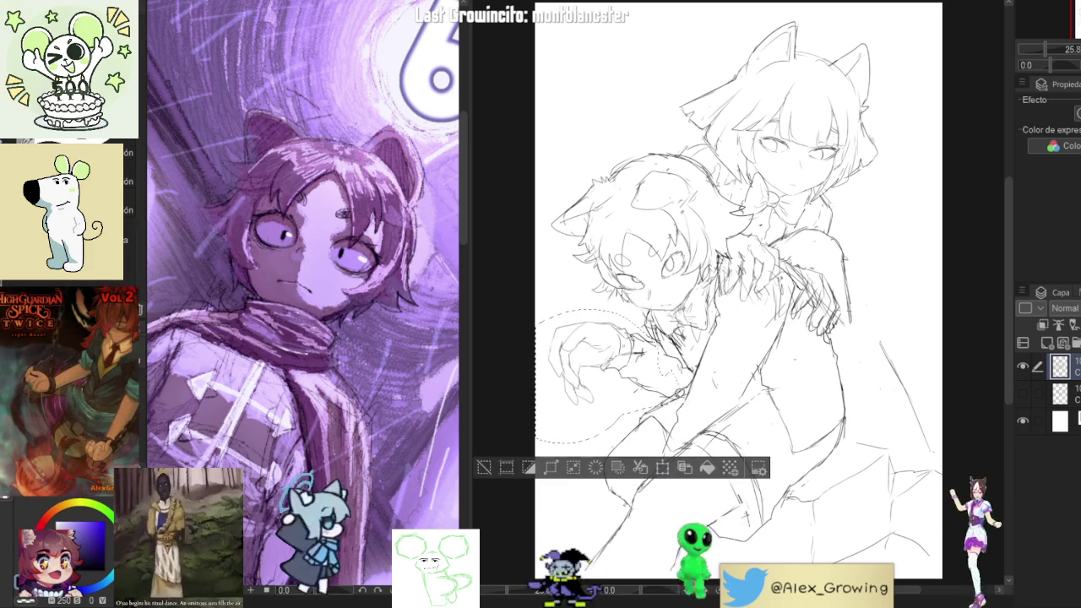
left_click(662, 467)
left_click_drag(686, 441, 673, 440)
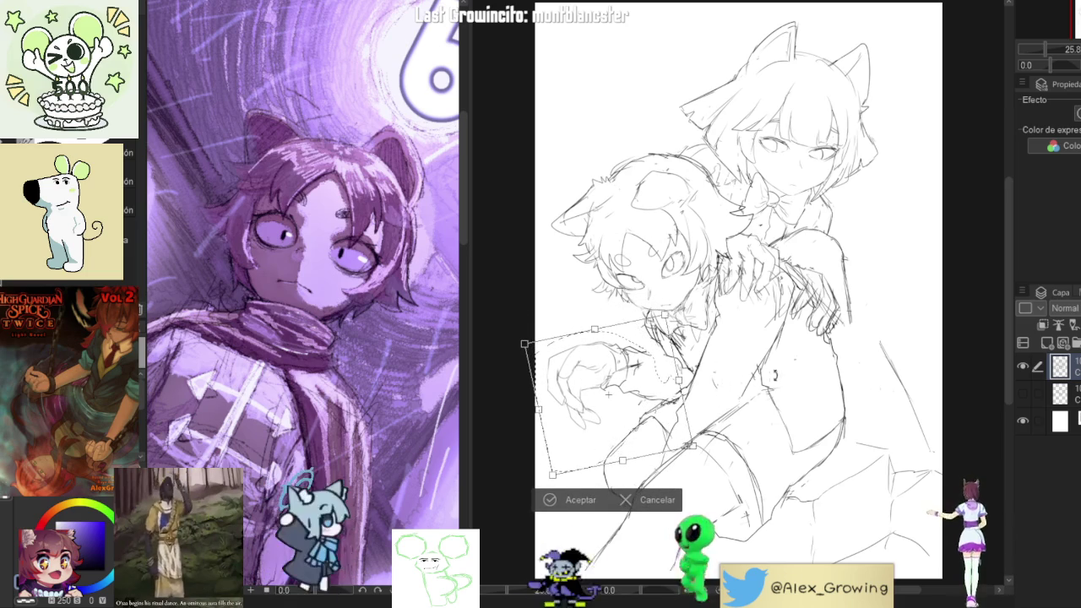
left_click(581, 500)
key("ctrl+d")
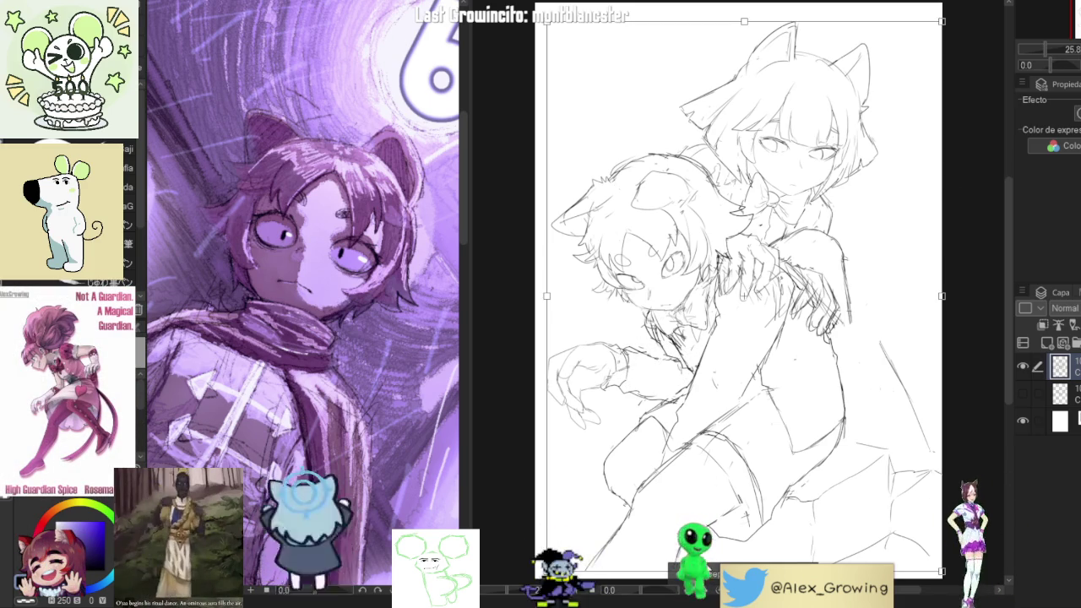
Draw a navel on the front character's belly and pencil lines along the back character's leg
left_click_drag(771, 424, 774, 430)
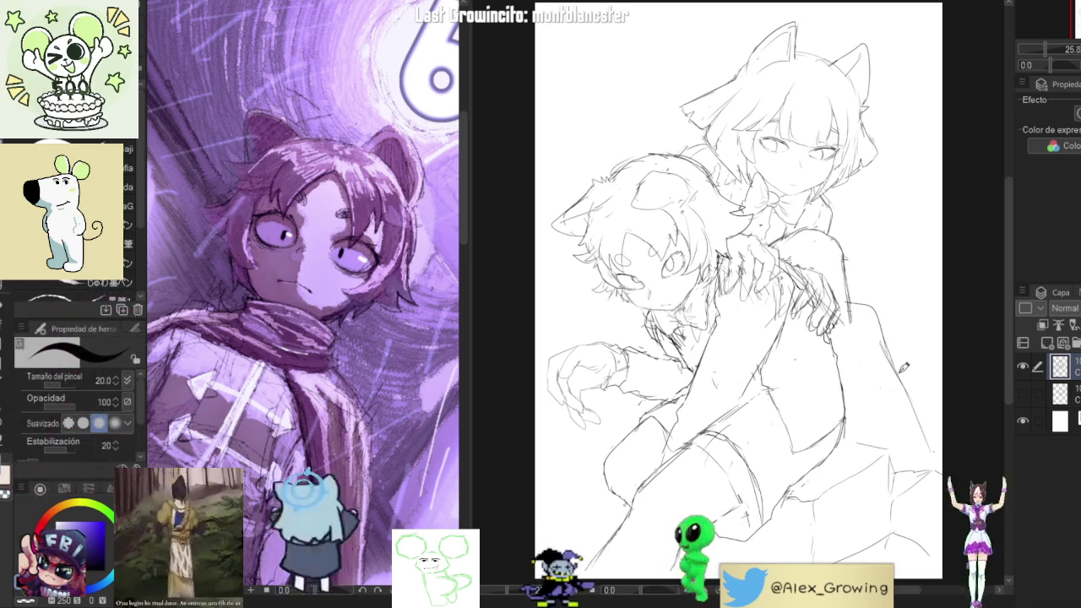
left_click_drag(855, 301, 862, 385)
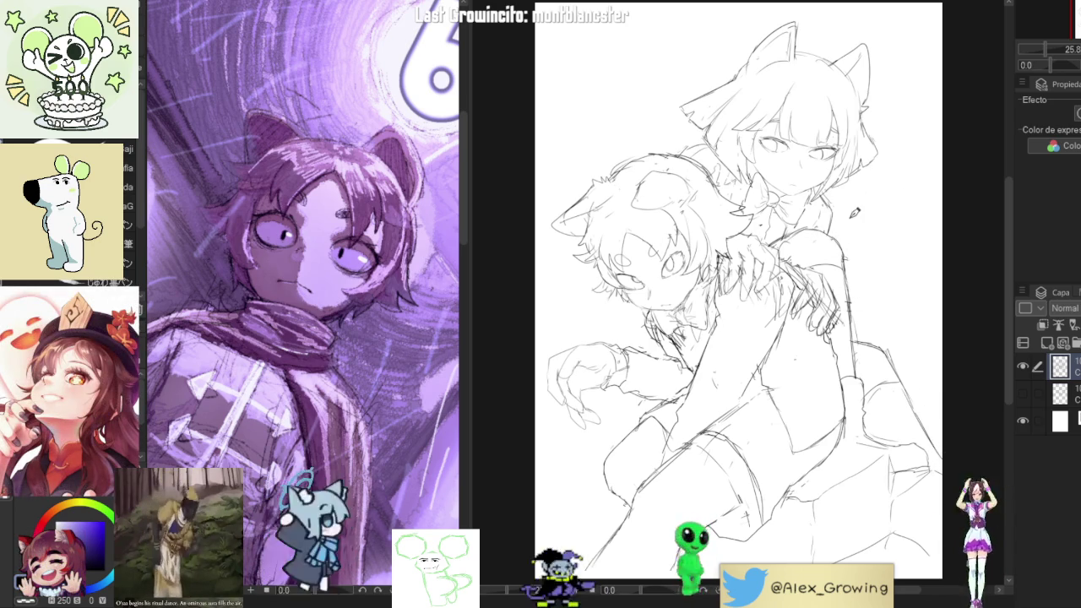
Hatch several short pencil strokes over the shoulder and arm area
left_click_drag(786, 287, 824, 329)
left_click_drag(798, 254, 853, 334)
left_click_drag(794, 288, 849, 334)
left_click_drag(790, 258, 849, 359)
left_click_drag(833, 314, 843, 327)
mouse_move(799, 272)
left_mouse_down()
mouse_move(812, 308)
mouse_move(807, 355)
mouse_move(840, 328)
mouse_move(840, 312)
left_mouse_up()
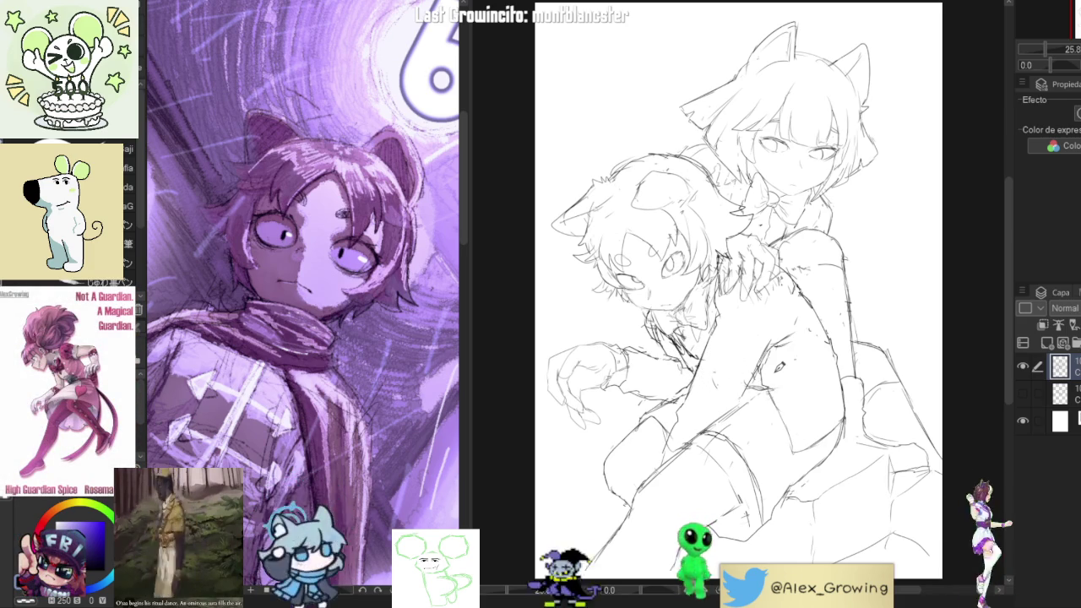
Mirror the canvas to check proportions, then sketch a short curved tail stroke
key("h")
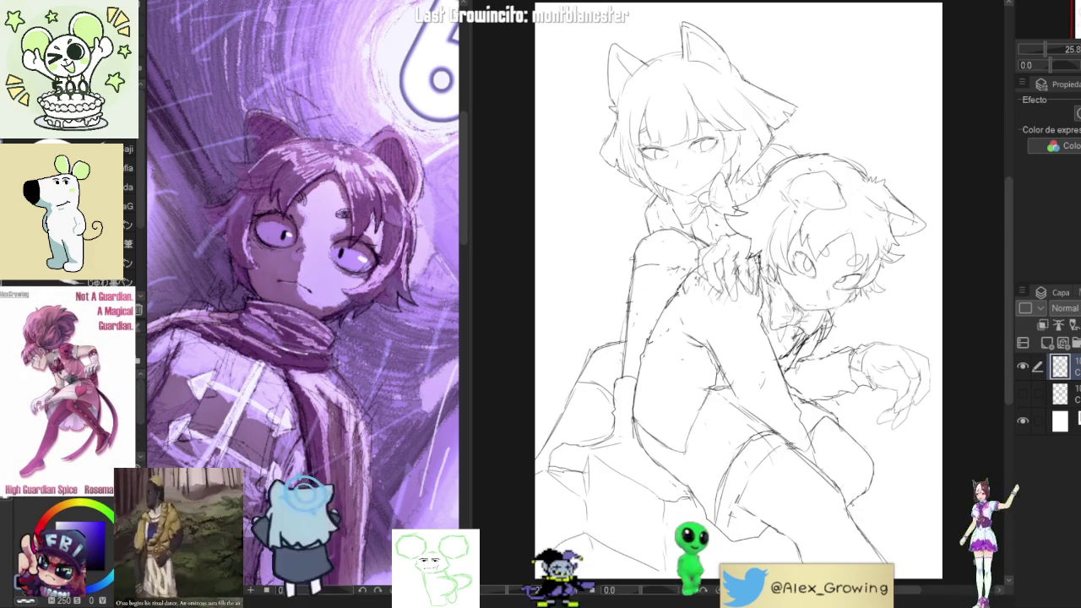
key("h")
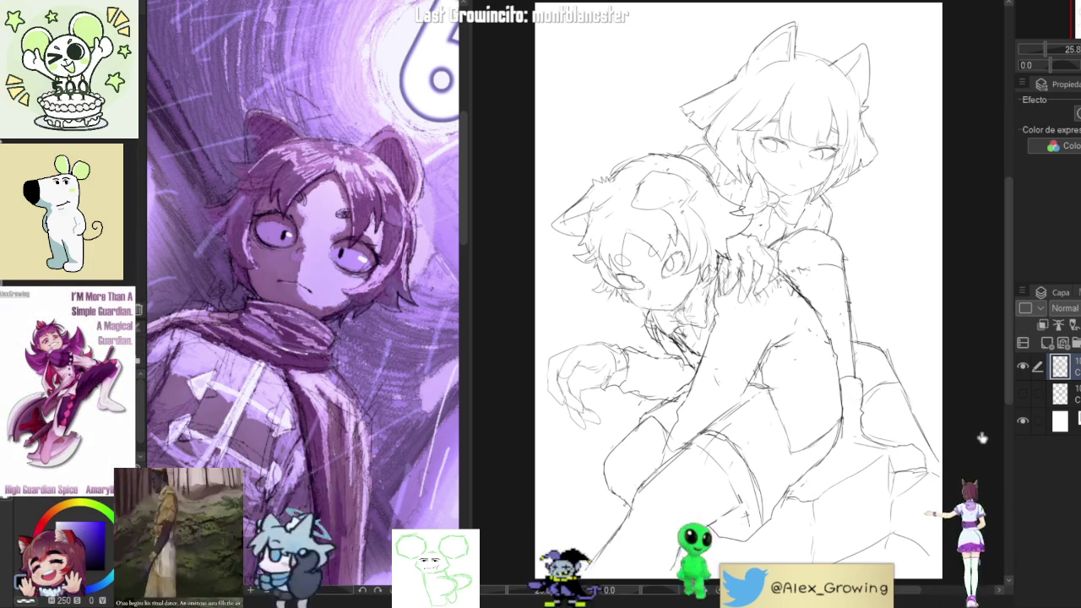
mouse_move(974, 417)
left_mouse_down()
mouse_move(856, 382)
mouse_move(844, 394)
left_mouse_up()
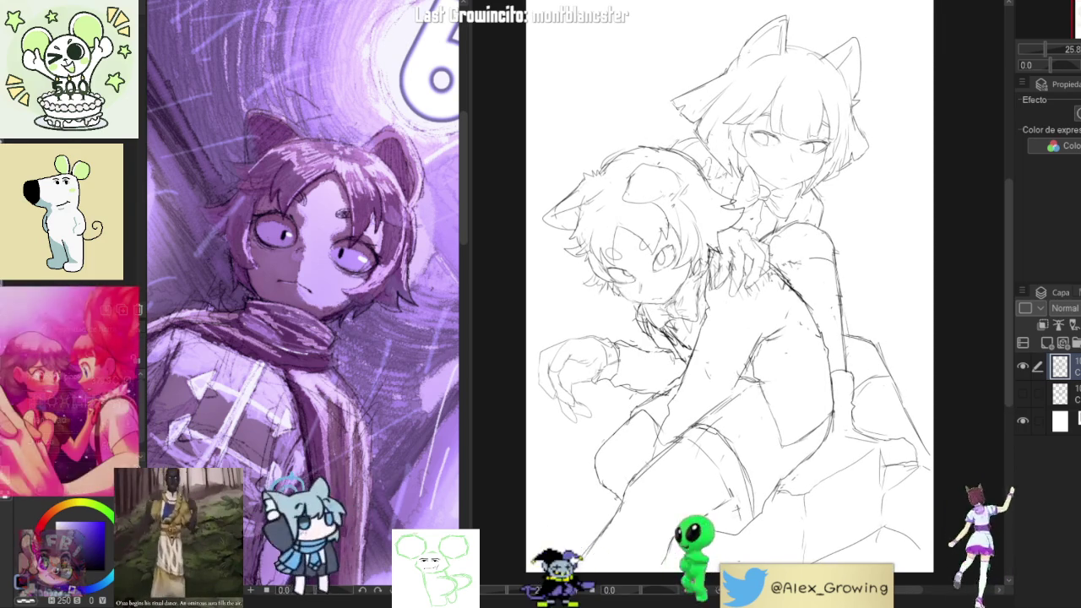
left_click_drag(902, 250, 894, 289)
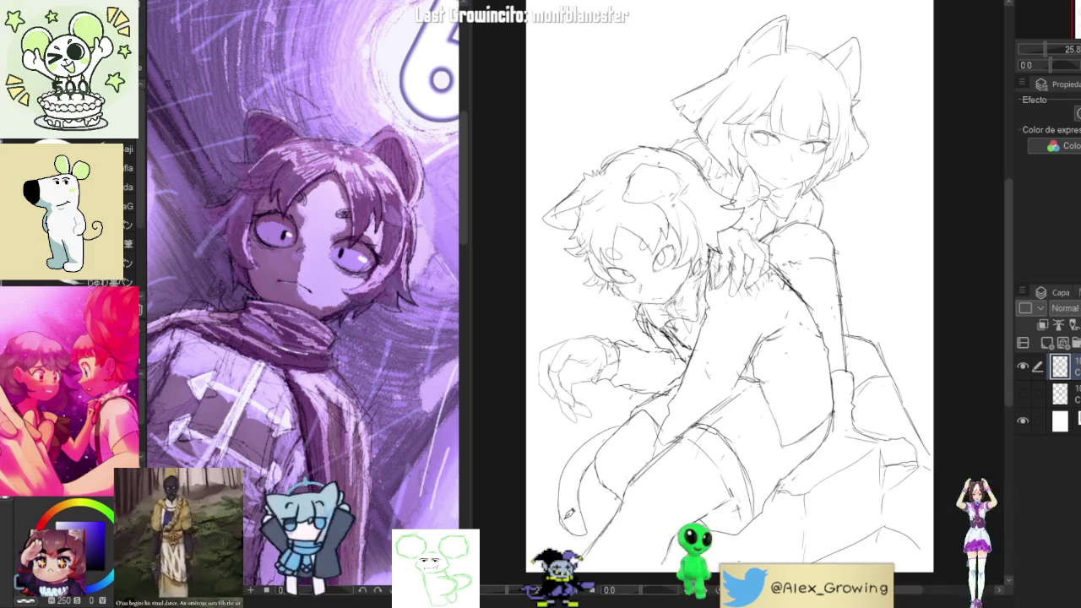
left_click_drag(561, 520, 634, 422)
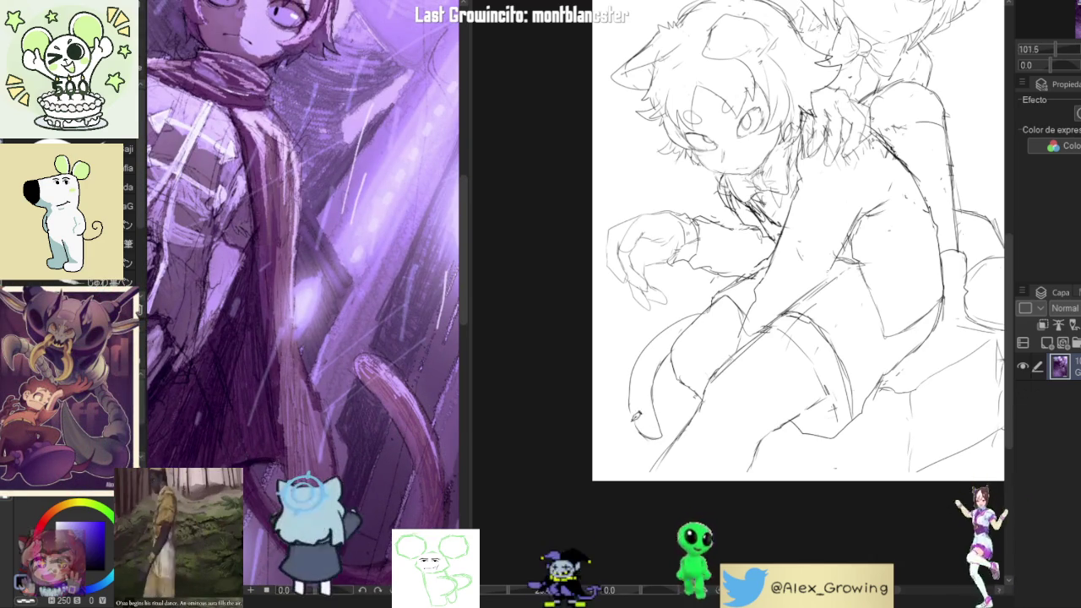
Zoom the view to 25 percent and pan to frame the sketch near the back character's knee
left_click(644, 428)
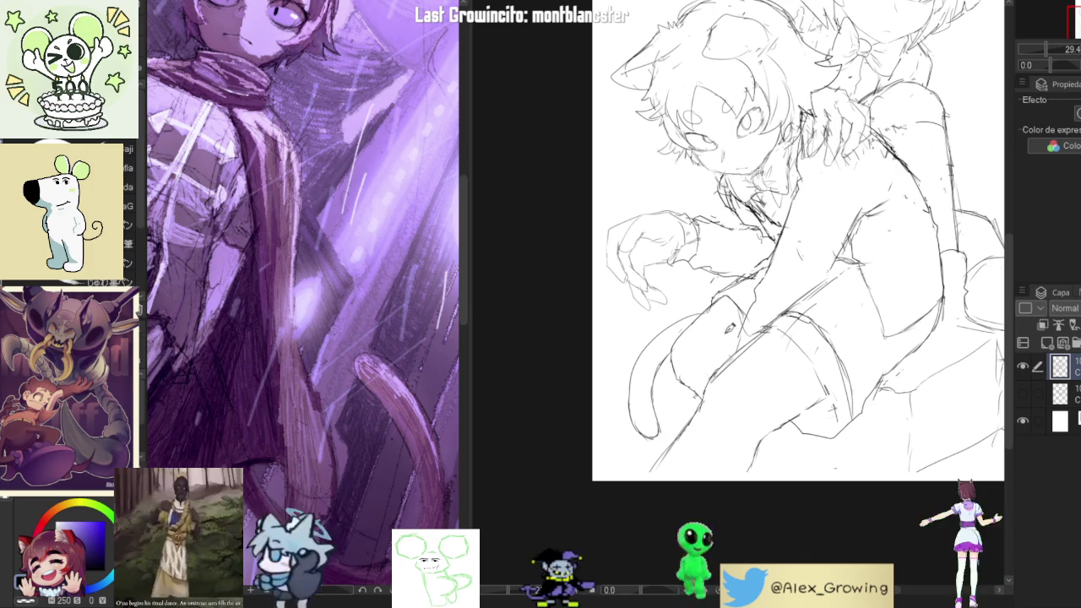
scroll(639, 410, "up", 3)
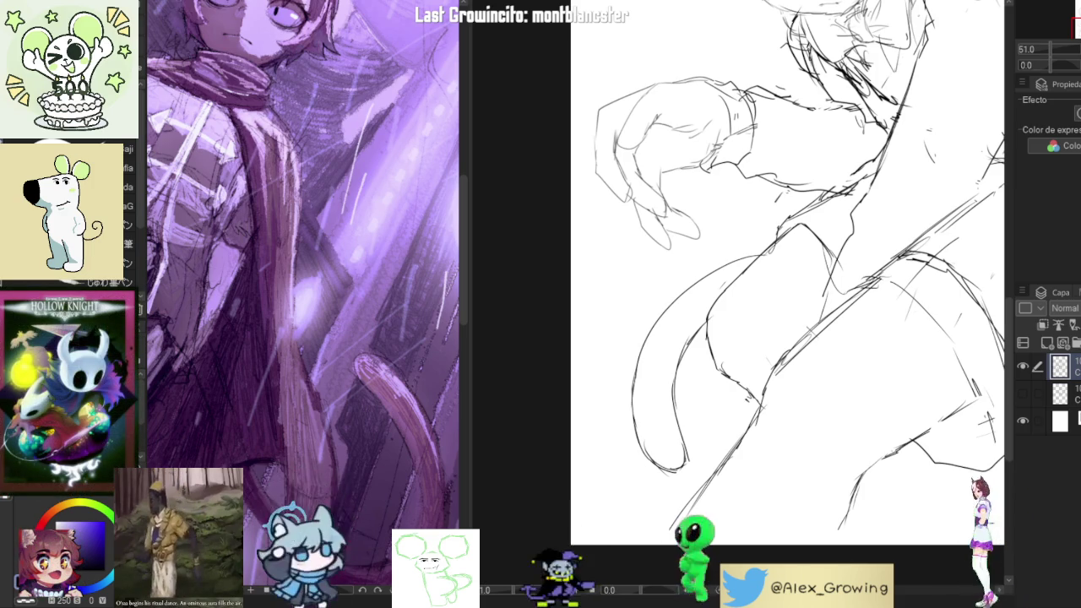
scroll(989, 420, "down", 5)
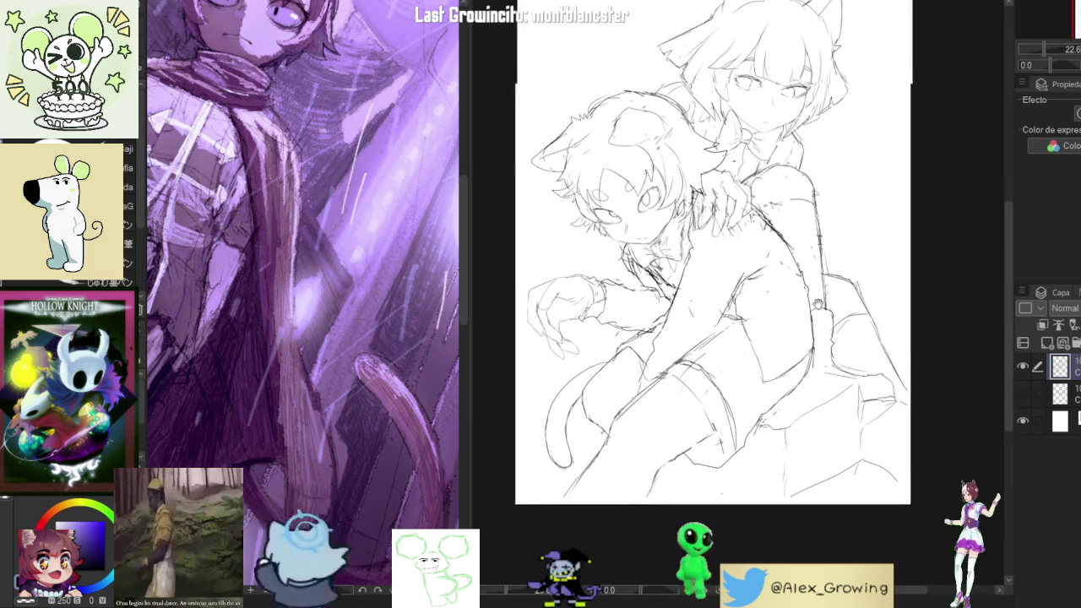
key("ctrl+plus")
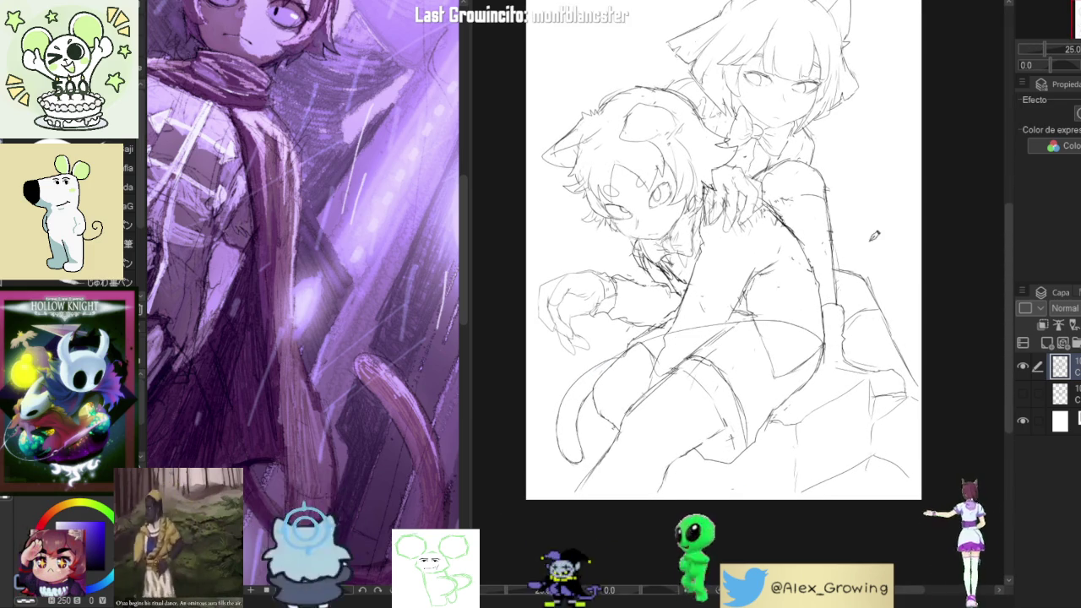
mouse_move(835, 186)
left_mouse_down()
mouse_move(816, 246)
mouse_move(881, 285)
mouse_move(873, 279)
left_mouse_up()
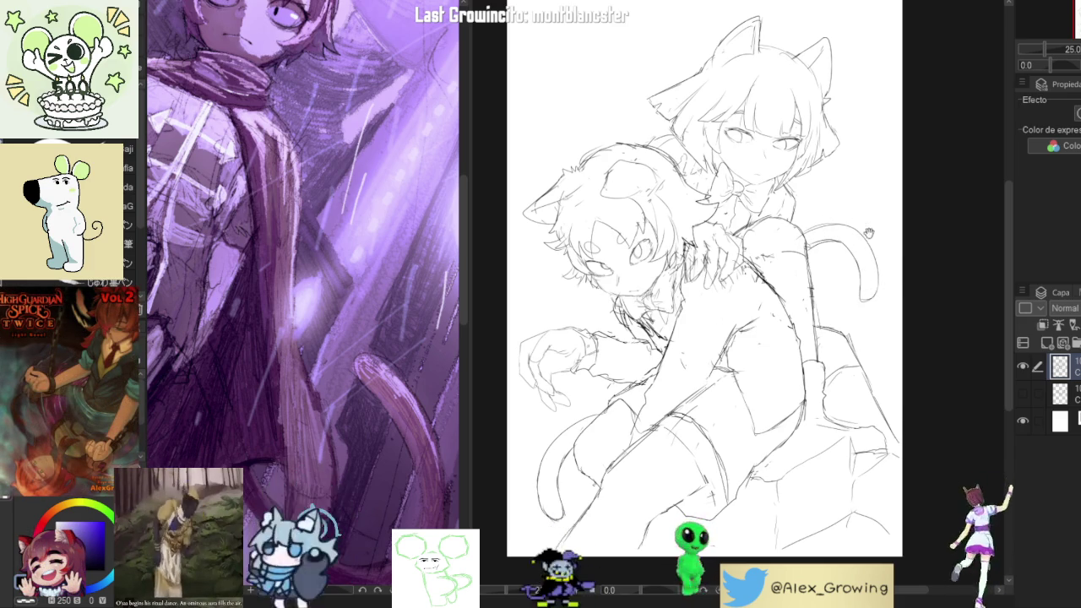
left_click_drag(875, 197, 870, 231)
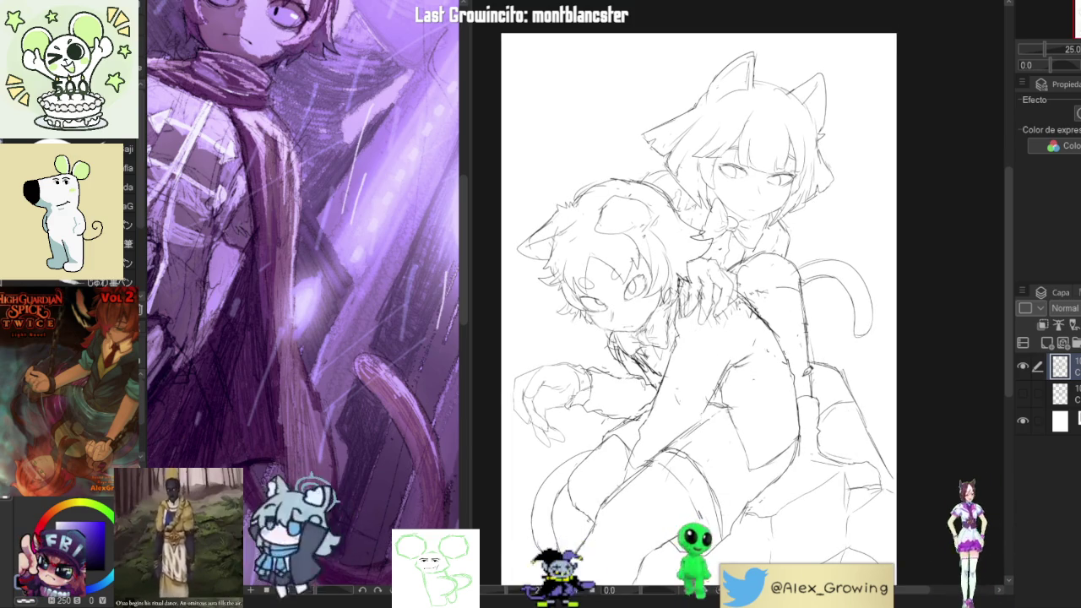
mouse_move(839, 387)
left_mouse_down()
mouse_move(841, 372)
mouse_move(680, 279)
left_mouse_up()
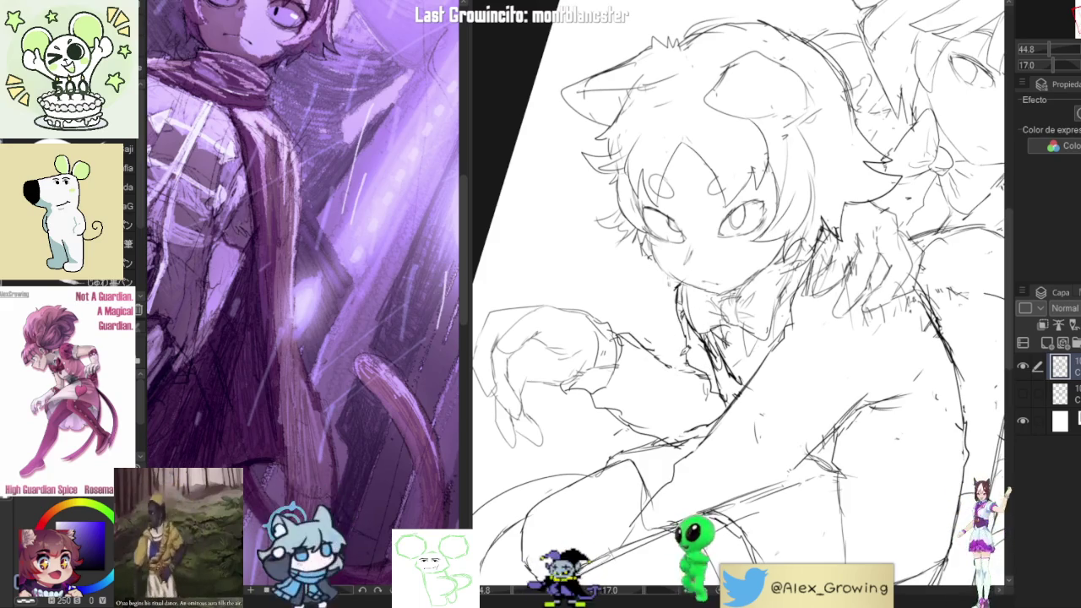
scroll(751, 417, "down", 3)
mouse_move(751, 417)
left_mouse_down()
mouse_move(862, 199)
mouse_move(844, 254)
left_mouse_up()
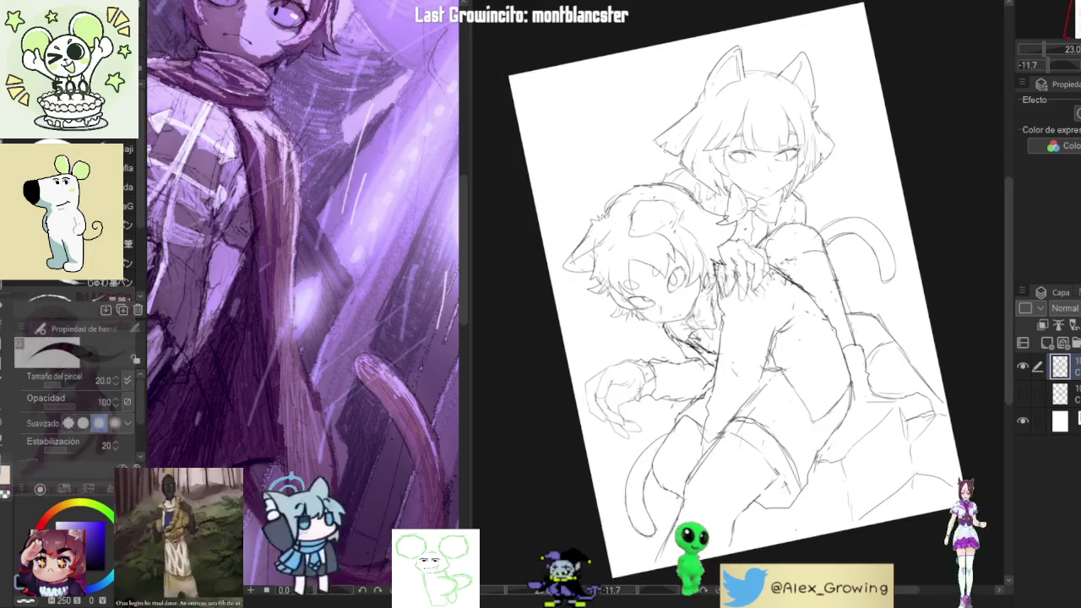
key("h")
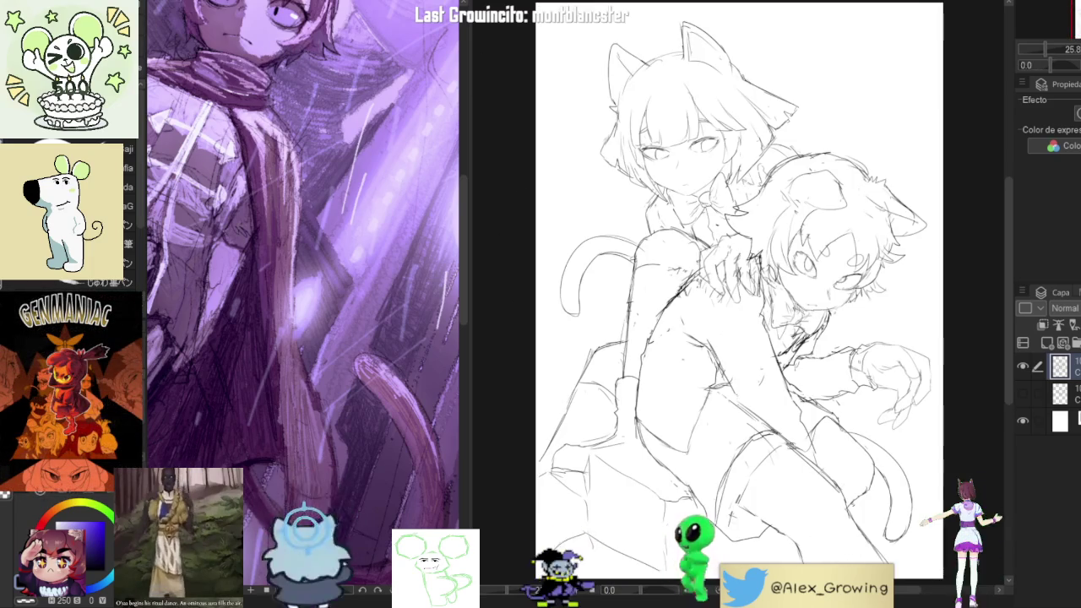
key("h")
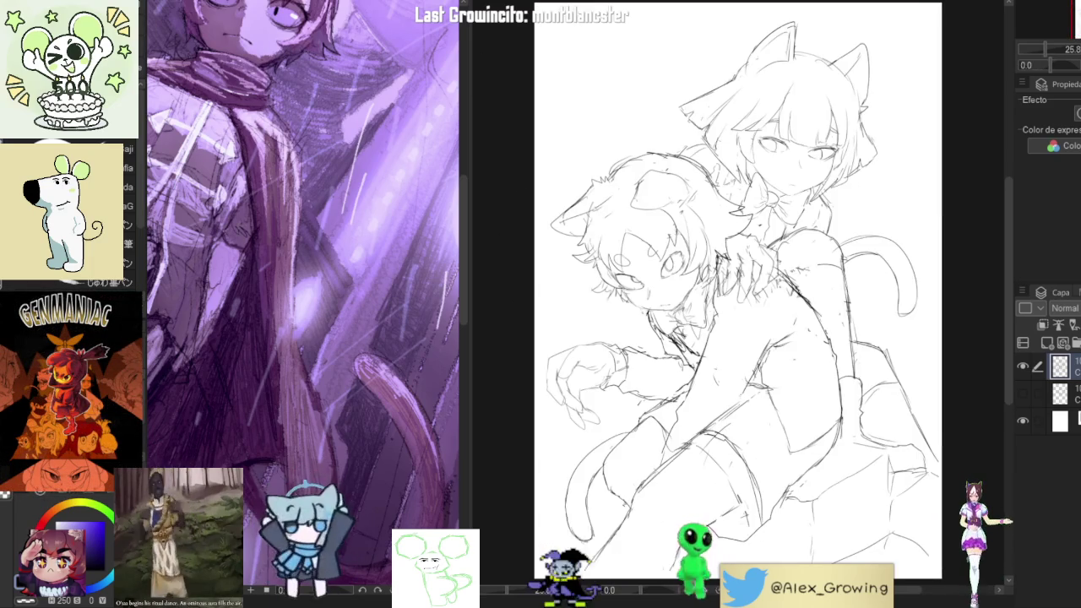
left_click_drag(844, 200, 921, 181)
key("ctrl+z")
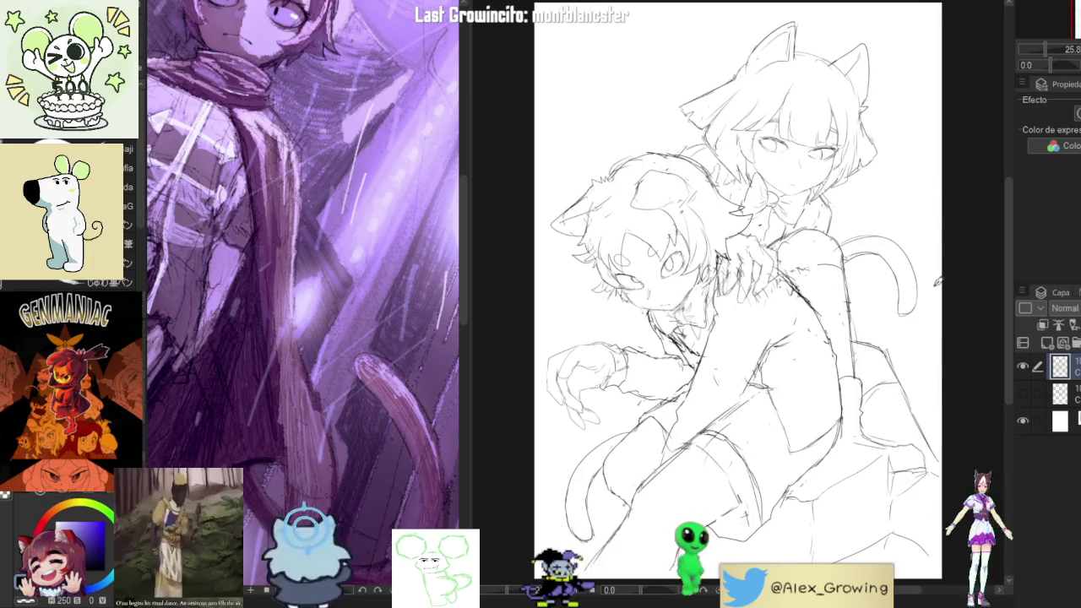
scroll(904, 355, "down", 1)
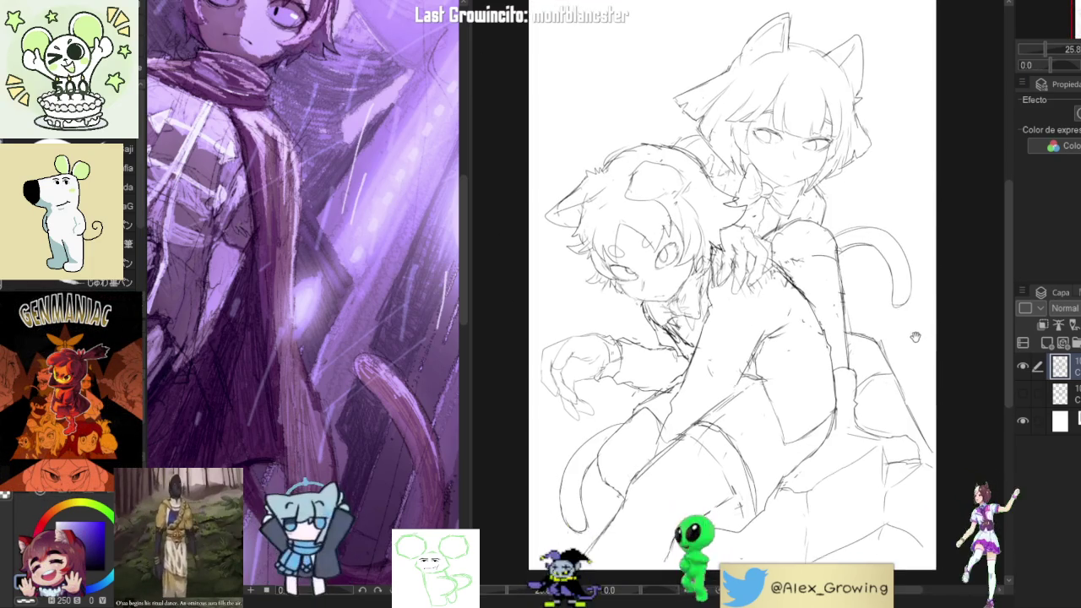
scroll(603, 524, "down", 3)
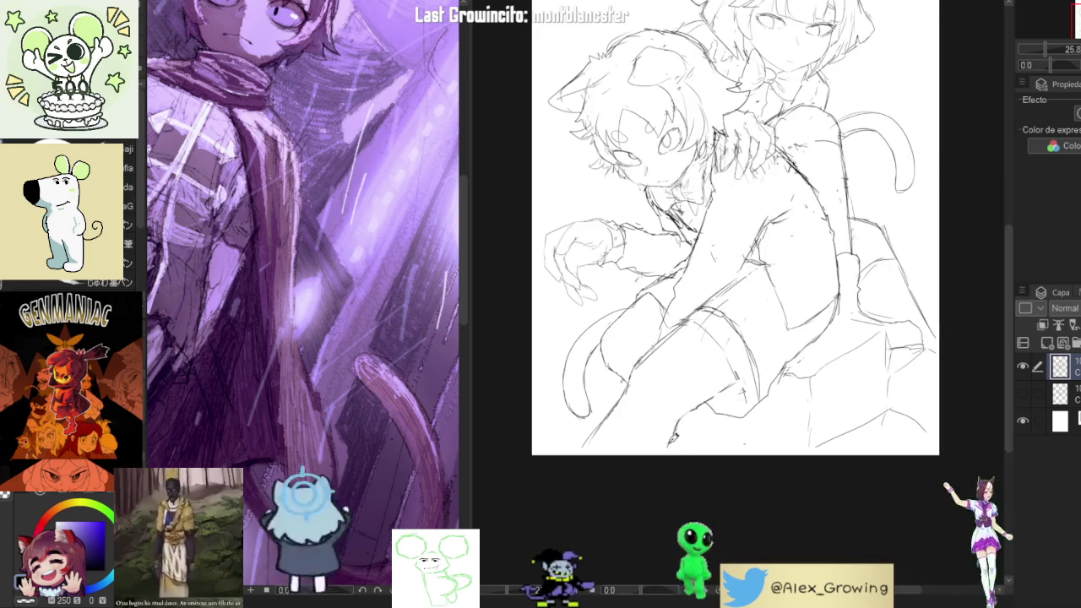
mouse_move(741, 325)
left_mouse_down()
mouse_move(693, 405)
mouse_move(744, 426)
left_mouse_up()
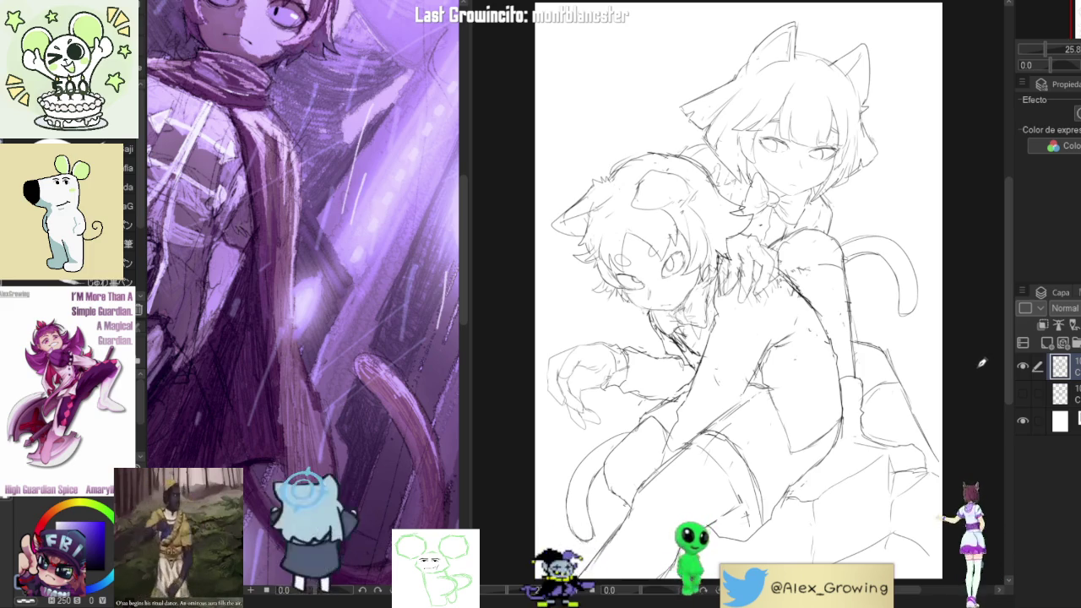
key("ctrl+t")
left_click_drag(769, 11, 751, 113)
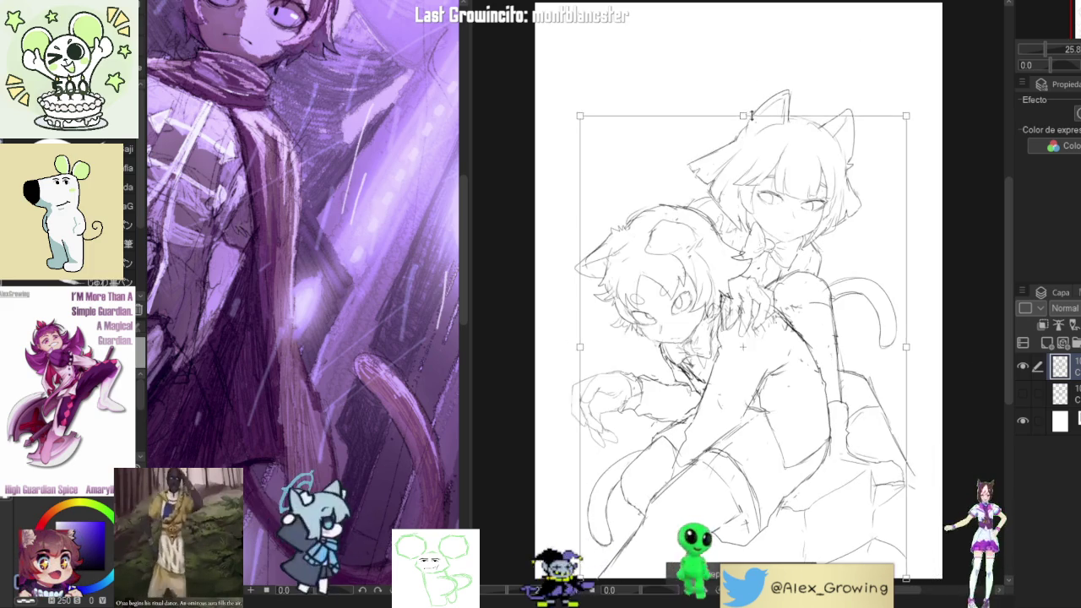
Move the sketch up on the page, then apply a final resize leaving wider margins
left_click_drag(847, 405, 837, 196)
key("Return")
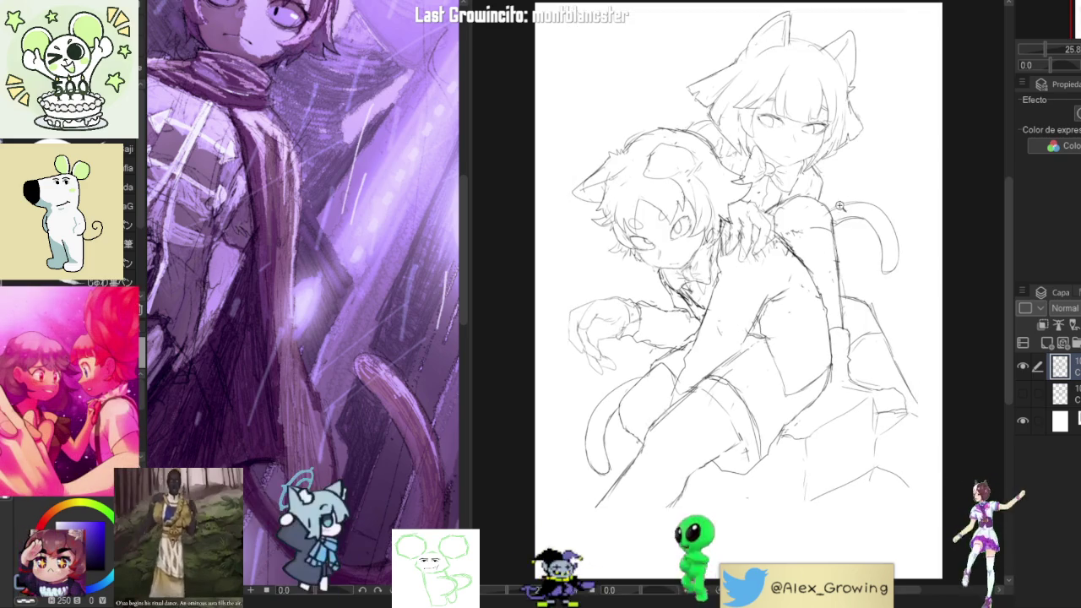
scroll(768, 338, "down", 3)
key("ctrl+t")
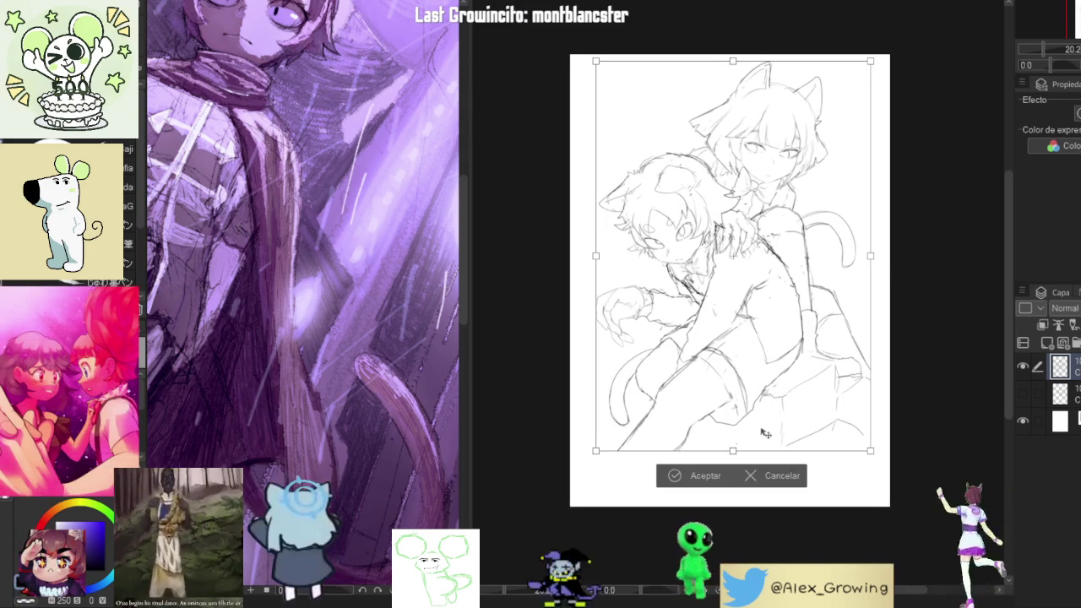
left_click(700, 477)
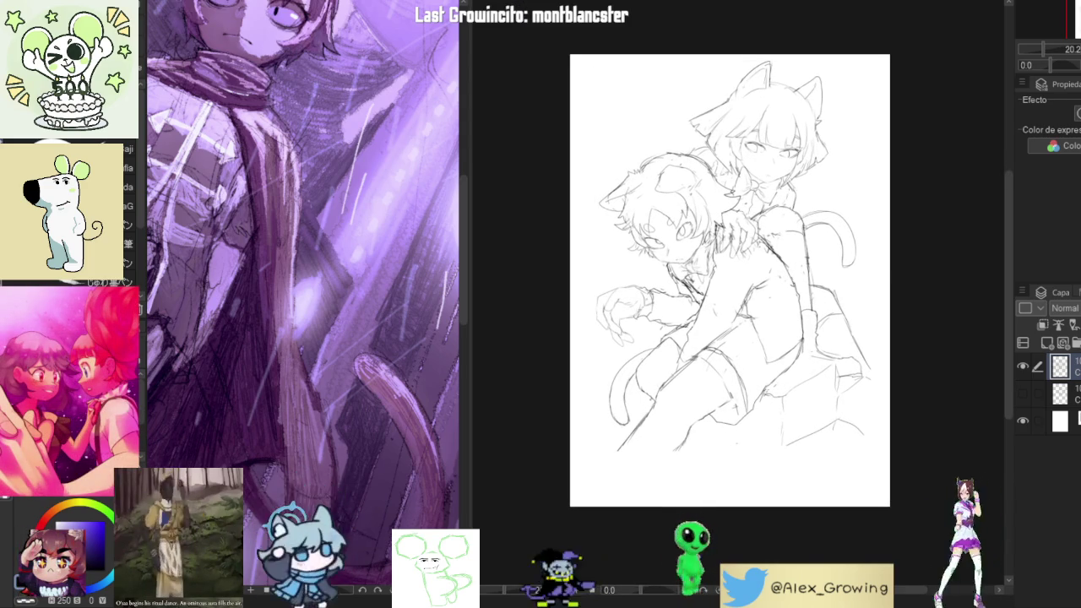
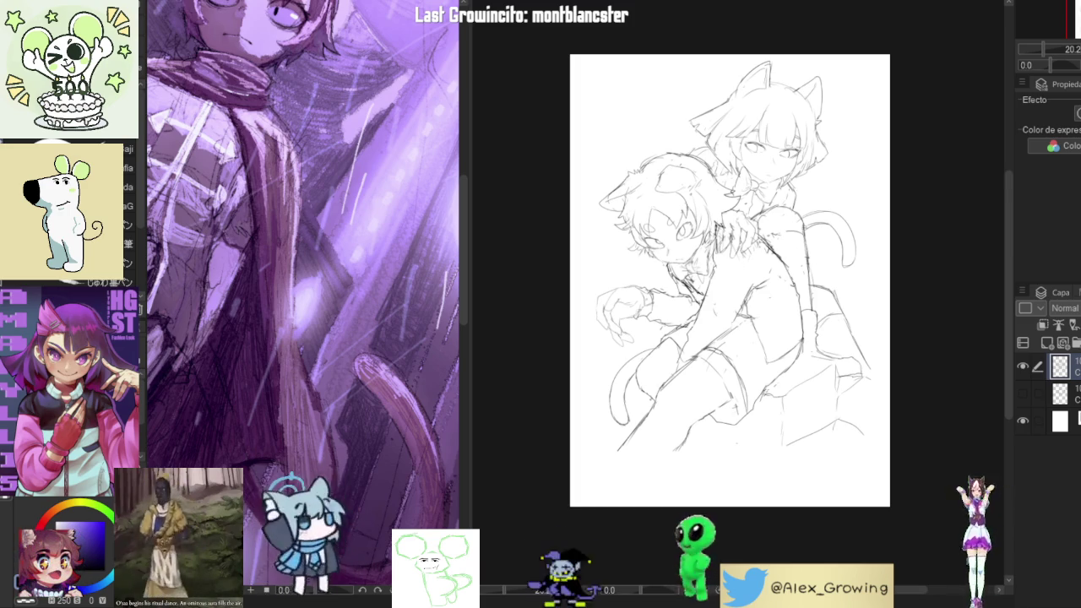
Zoom in and tilt the view toward the lower bodies, then sketch extra lines on the seat
left_click(735, 268)
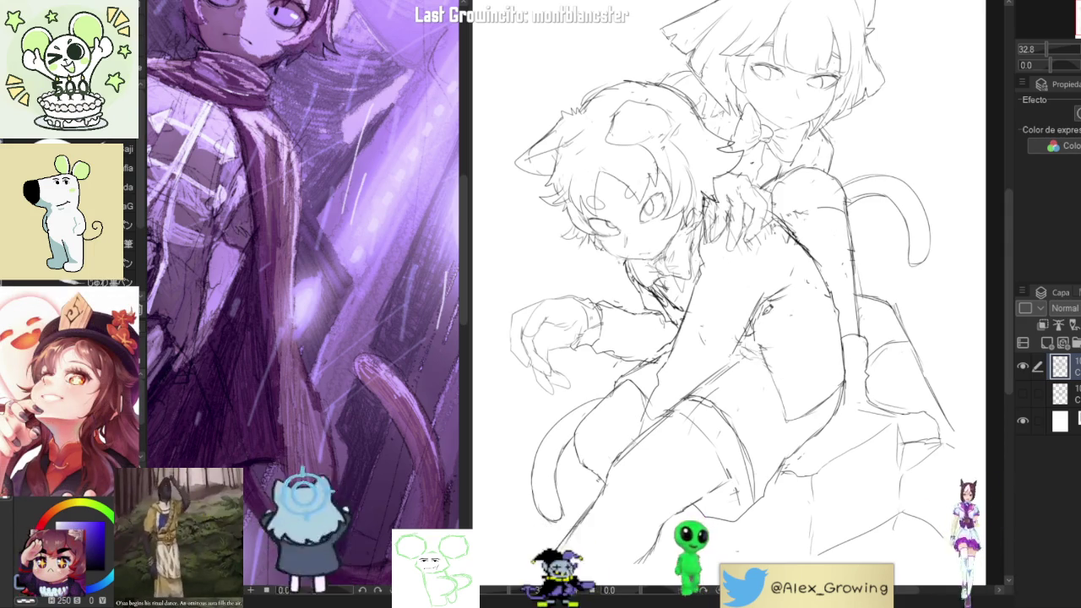
mouse_move(830, 169)
left_mouse_down()
mouse_move(798, 311)
mouse_move(827, 338)
left_mouse_up()
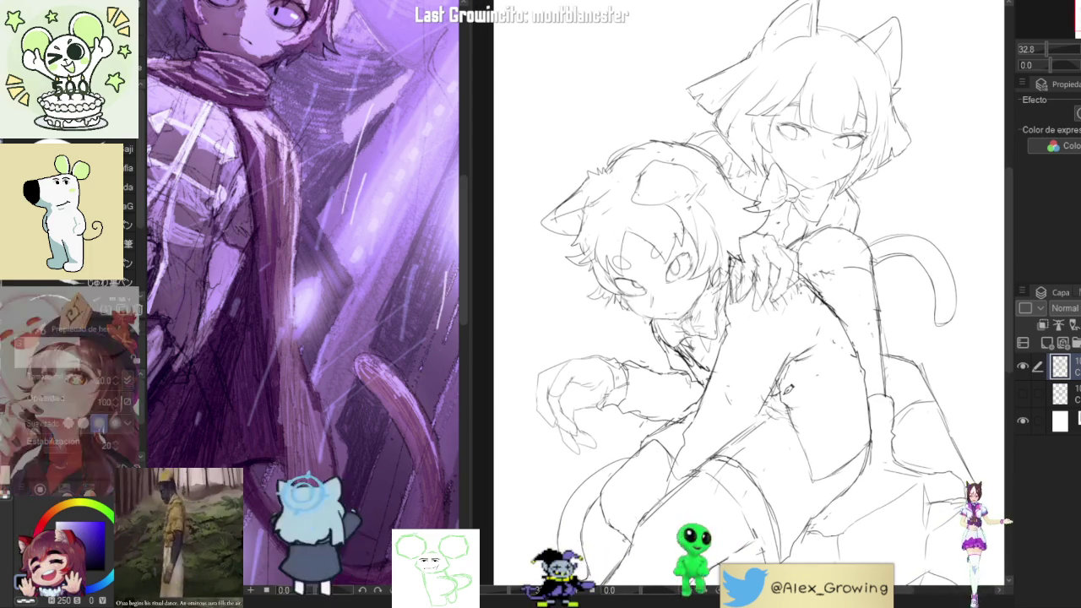
left_click_drag(839, 438, 809, 358)
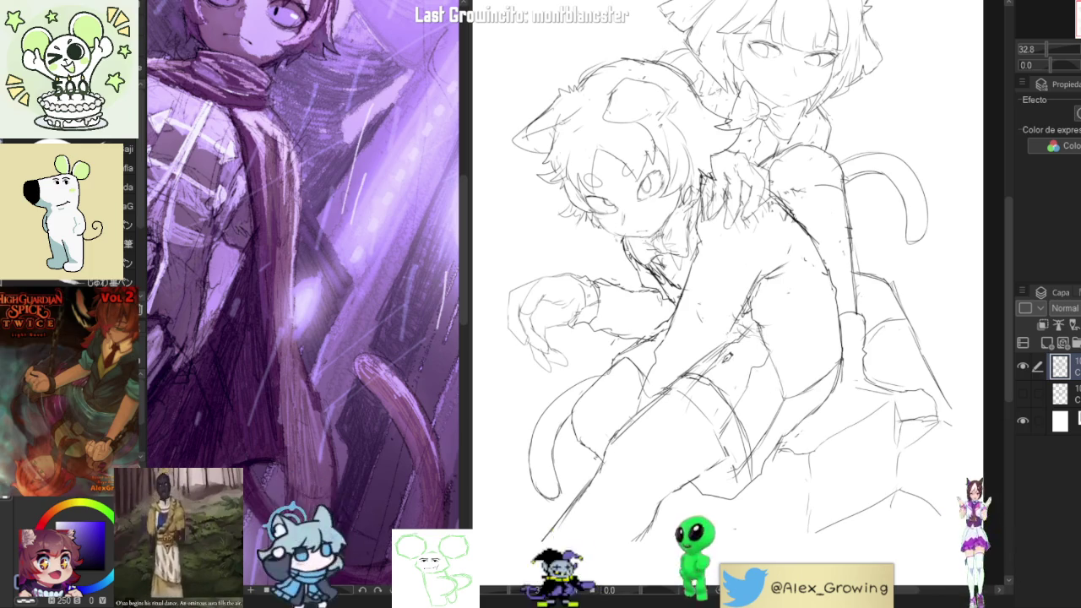
left_click_drag(781, 401, 764, 465)
left_click_drag(823, 376, 769, 452)
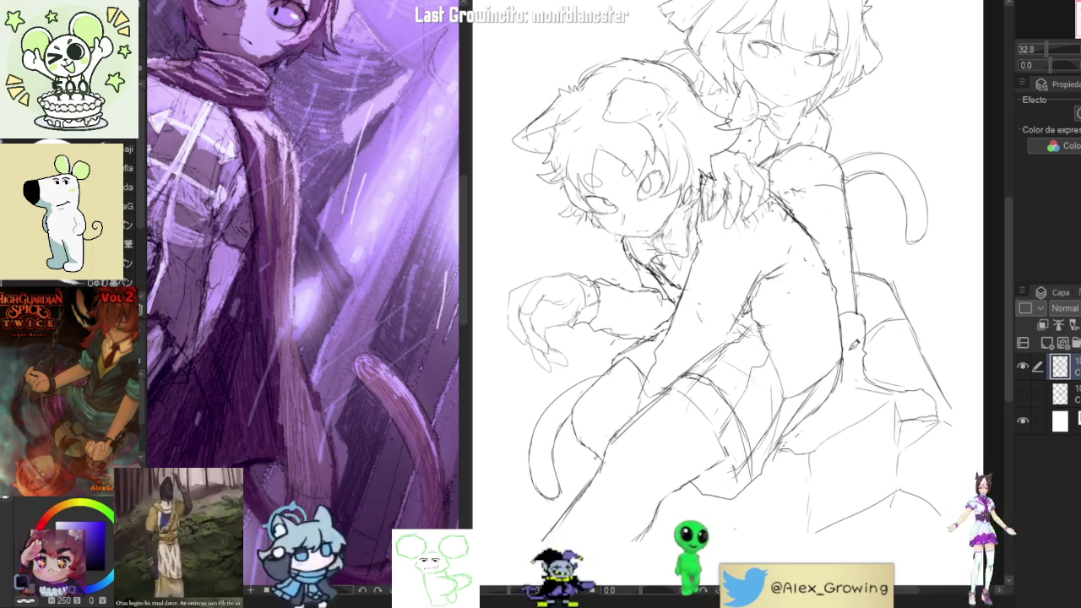
scroll(825, 340, "down", 1)
scroll(825, 340, "down", 1)
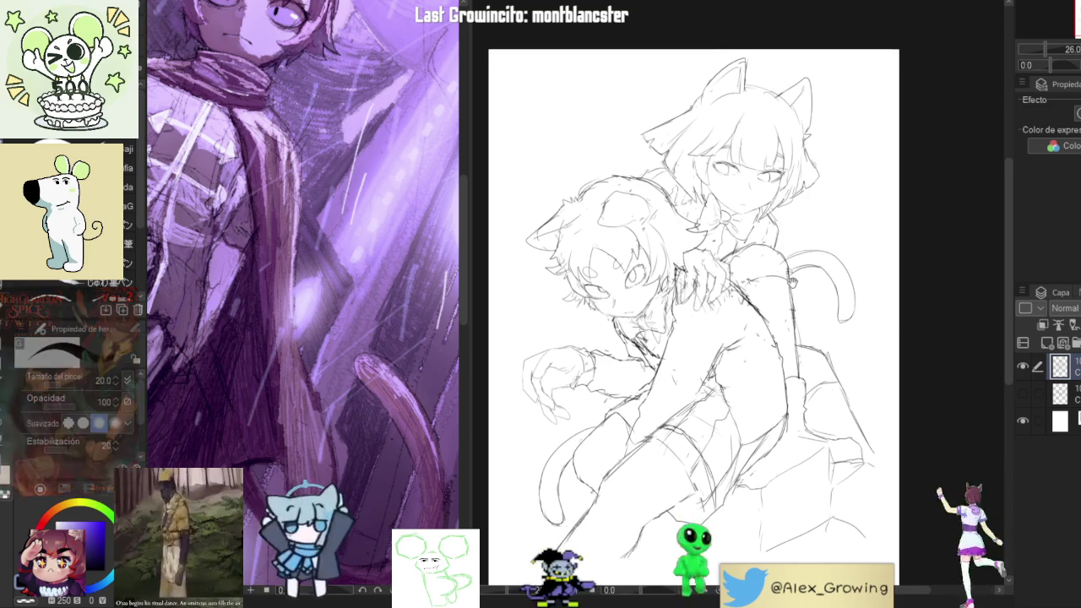
scroll(684, 321, "up", 1)
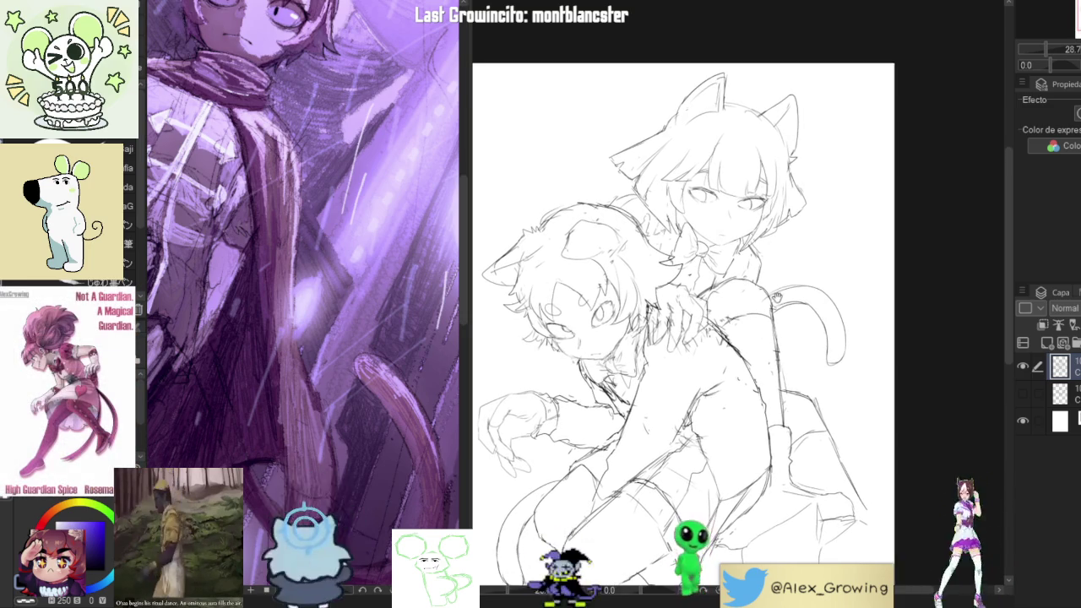
scroll(773, 289, "up", 1)
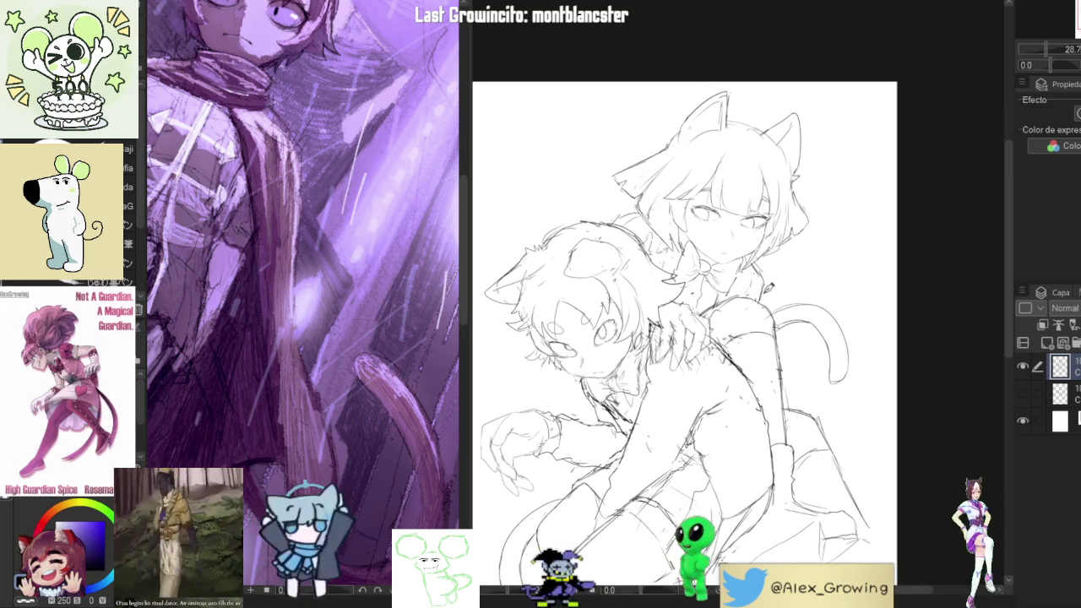
Redraw the hand lines on the boy's shoulder and erase stray strokes there
left_click_drag(773, 269, 817, 198)
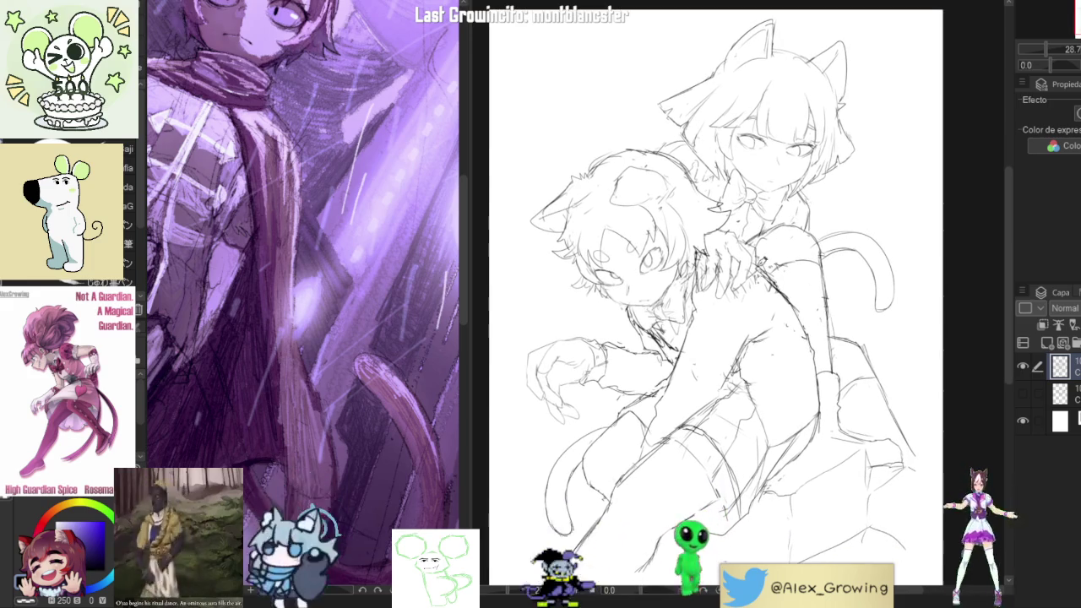
left_click_drag(702, 254, 727, 287)
left_click_drag(714, 250, 718, 283)
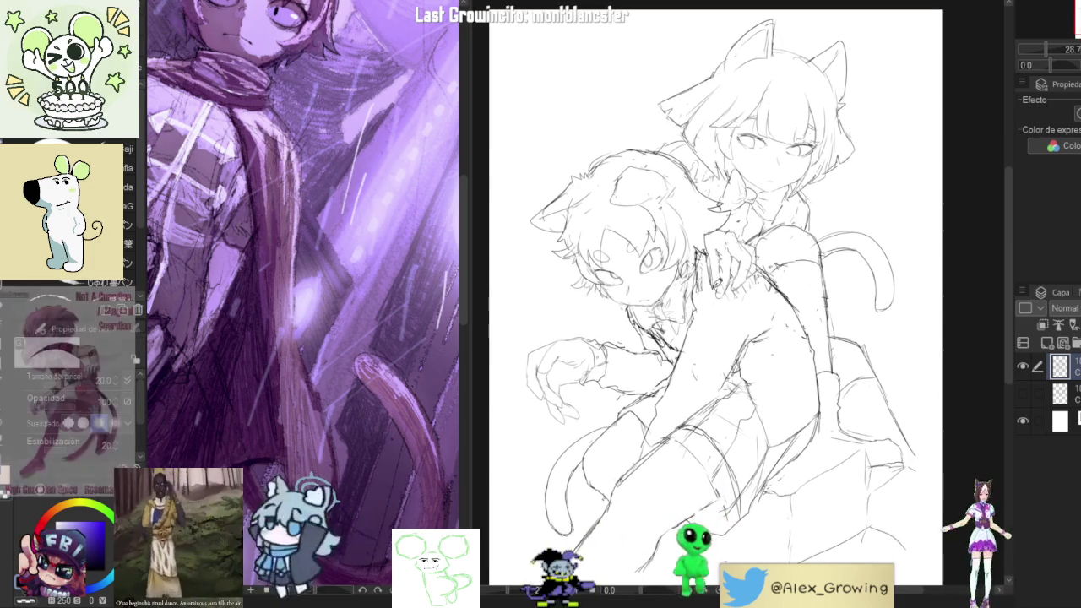
left_click_drag(769, 253, 782, 243)
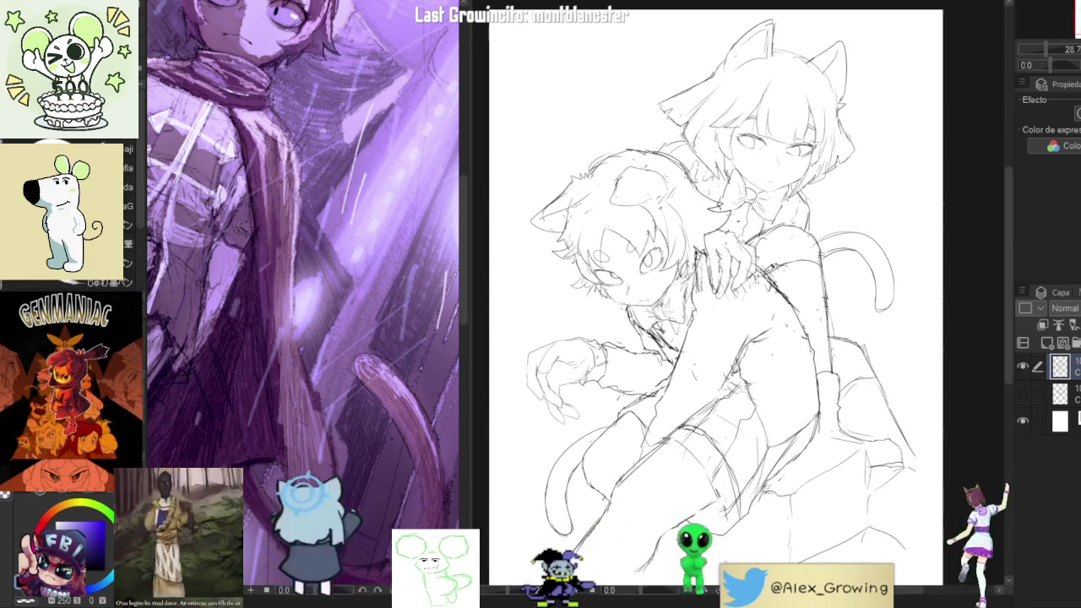
left_click(750, 311)
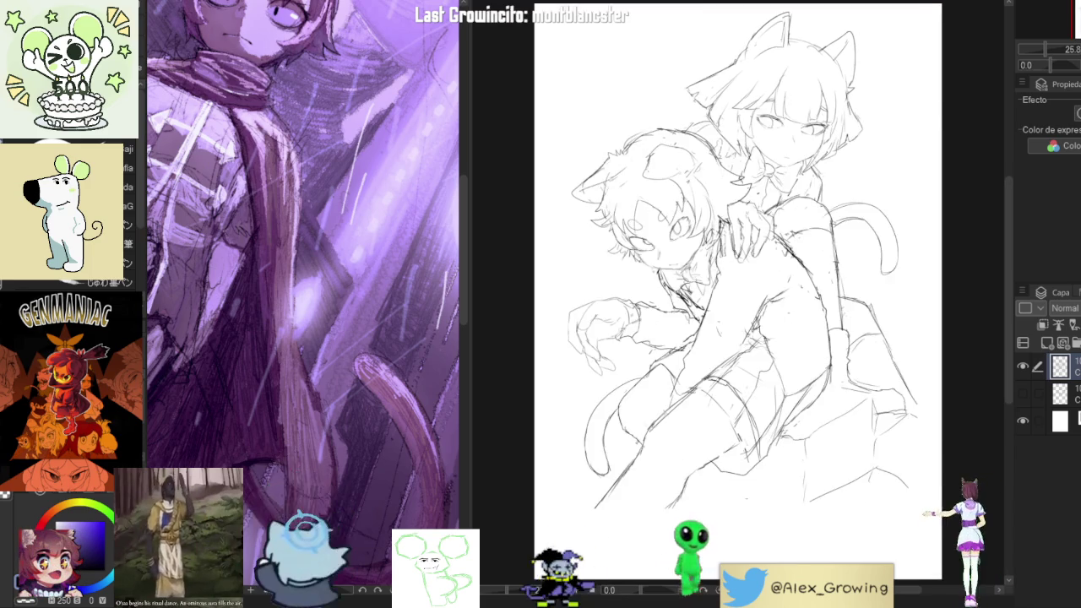
Mirror the canvas view to check proportions, then fit the whole drawing on screen
key("h")
key("h")
scroll(773, 250, "up", 3)
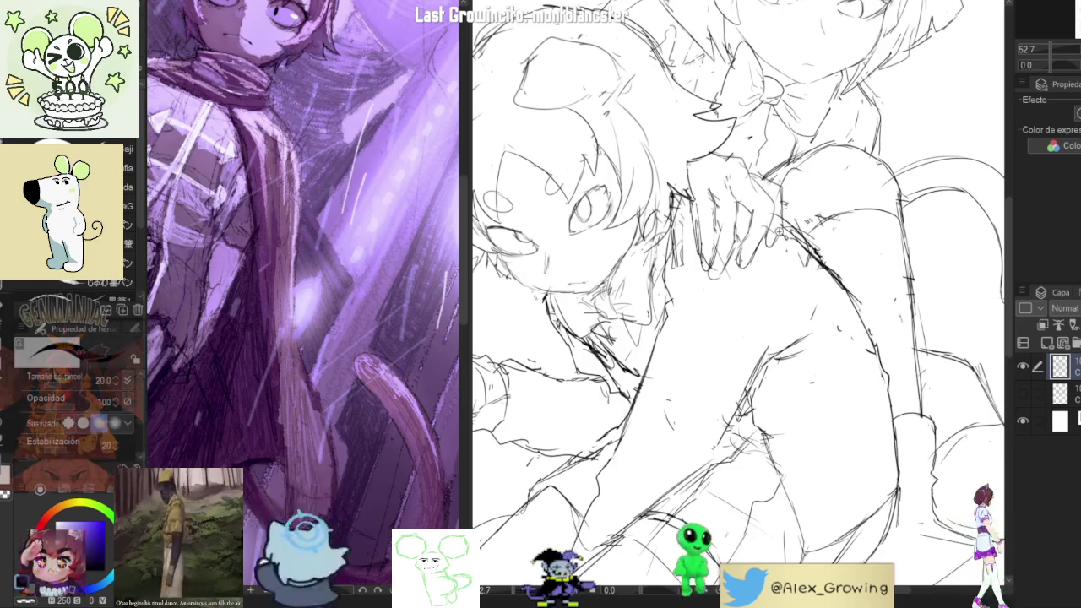
key("ctrl+0")
key("ctrl+z")
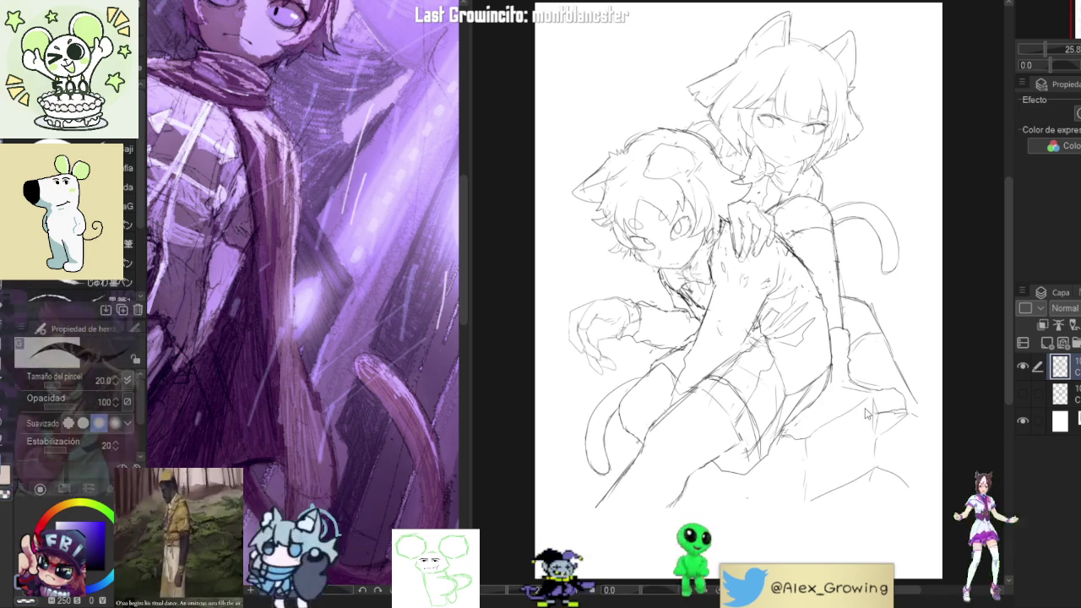
Zoom around the boy's head and torso, then fit and recentre the full page
scroll(843, 290, "up", 5)
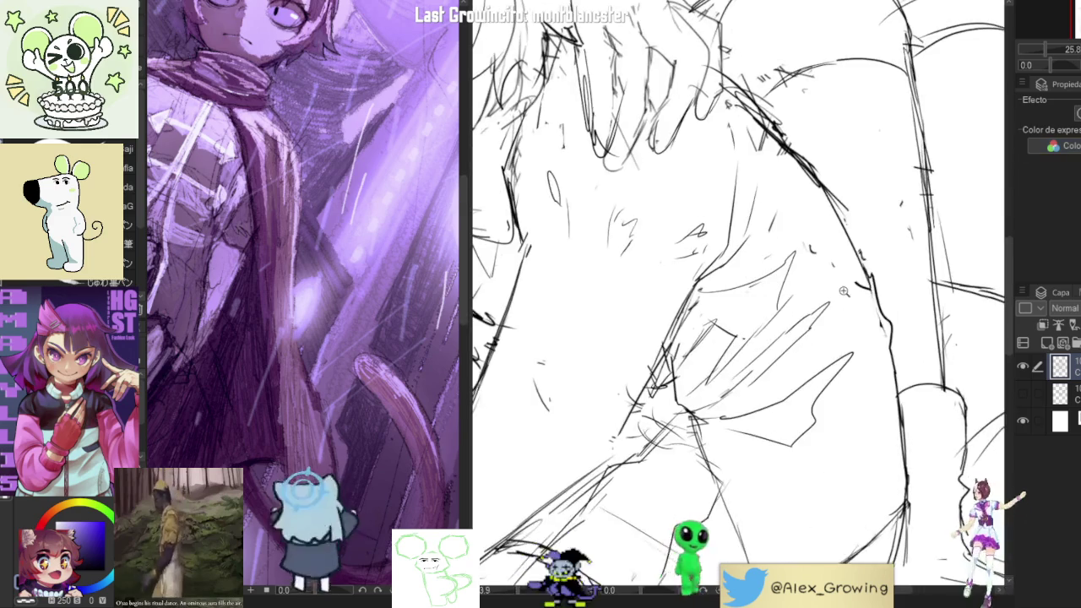
scroll(843, 291, "down", 5)
scroll(843, 290, "up", 2)
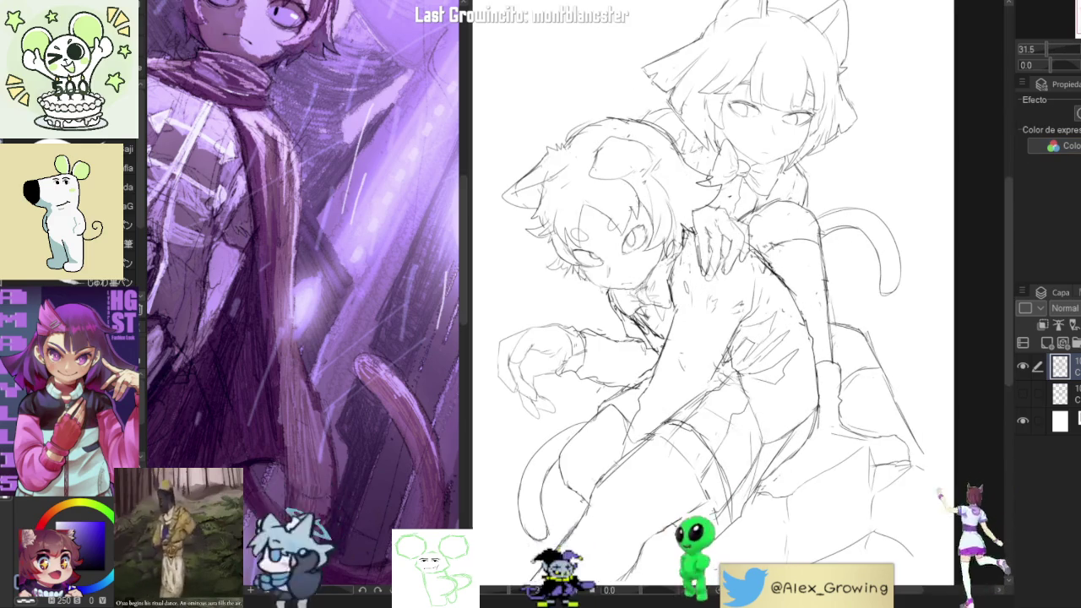
scroll(937, 500, "down", 1)
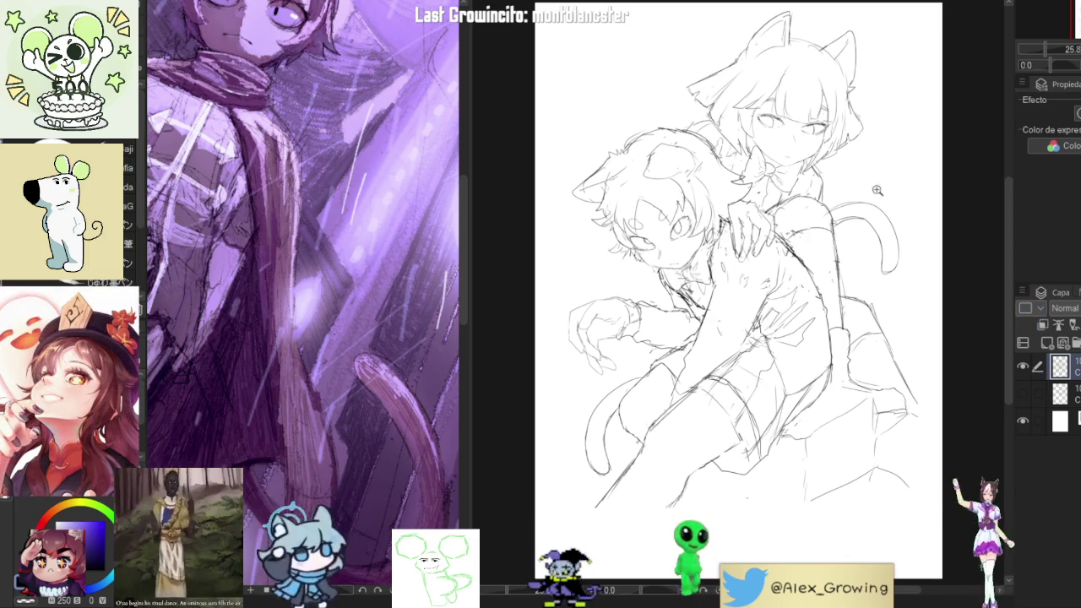
scroll(777, 286, "up", 5)
left_click_drag(777, 285, 802, 353)
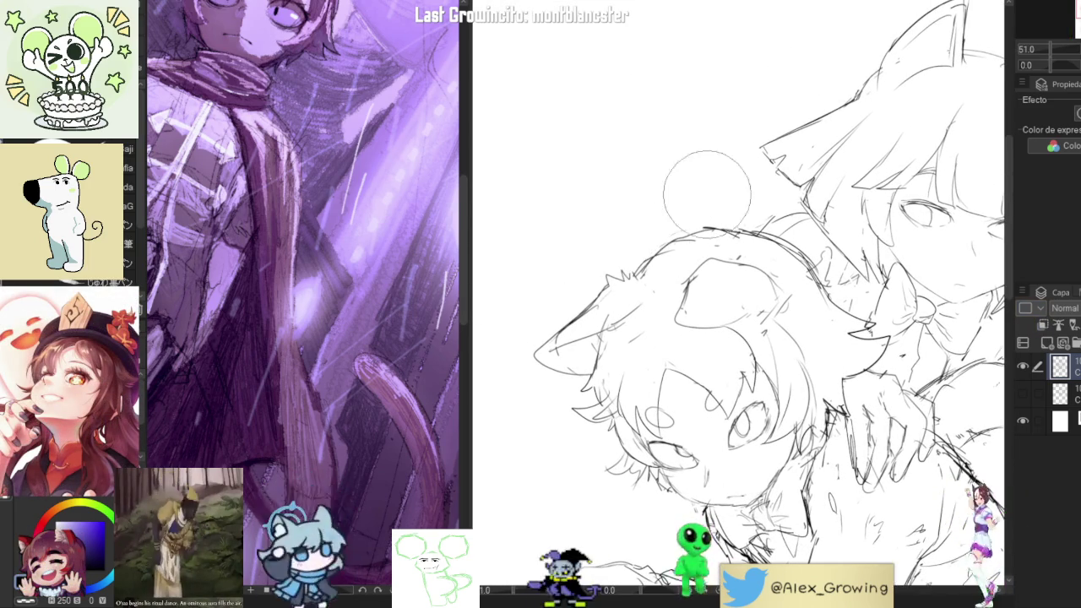
key("ctrl+0")
left_click_drag(774, 338, 758, 316)
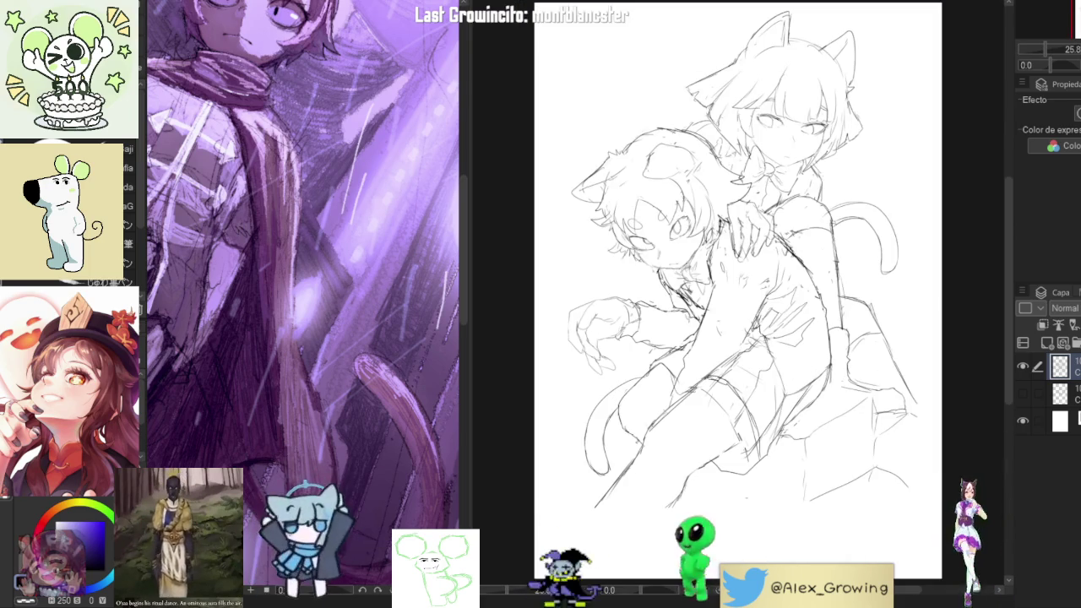
left_click_drag(758, 316, 800, 198)
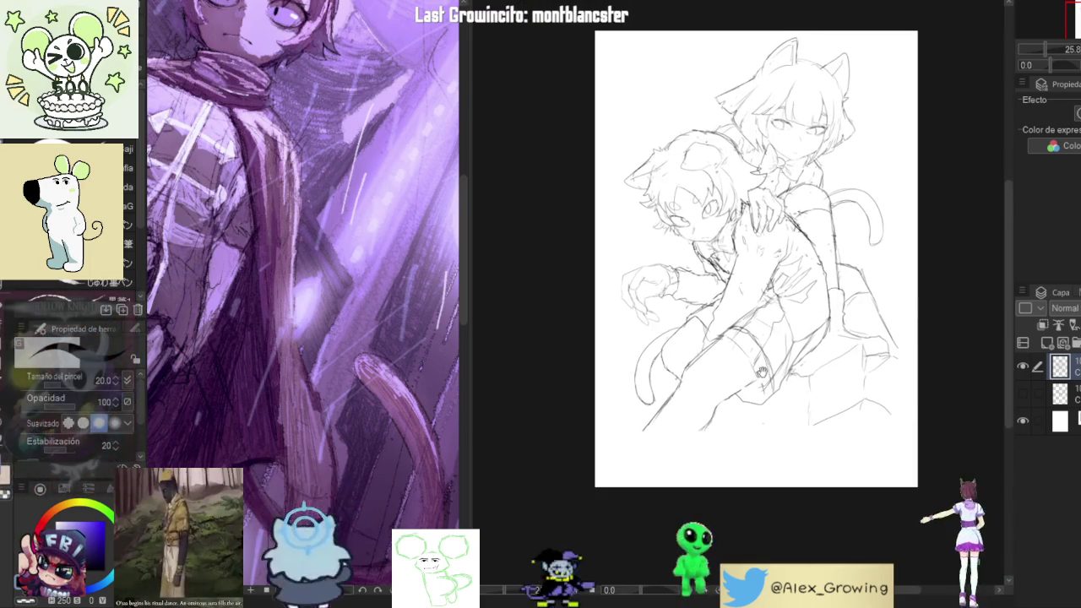
Transform the whole sketch, stretching it downward from its bottom edge, and apply it
key("ctrl+t")
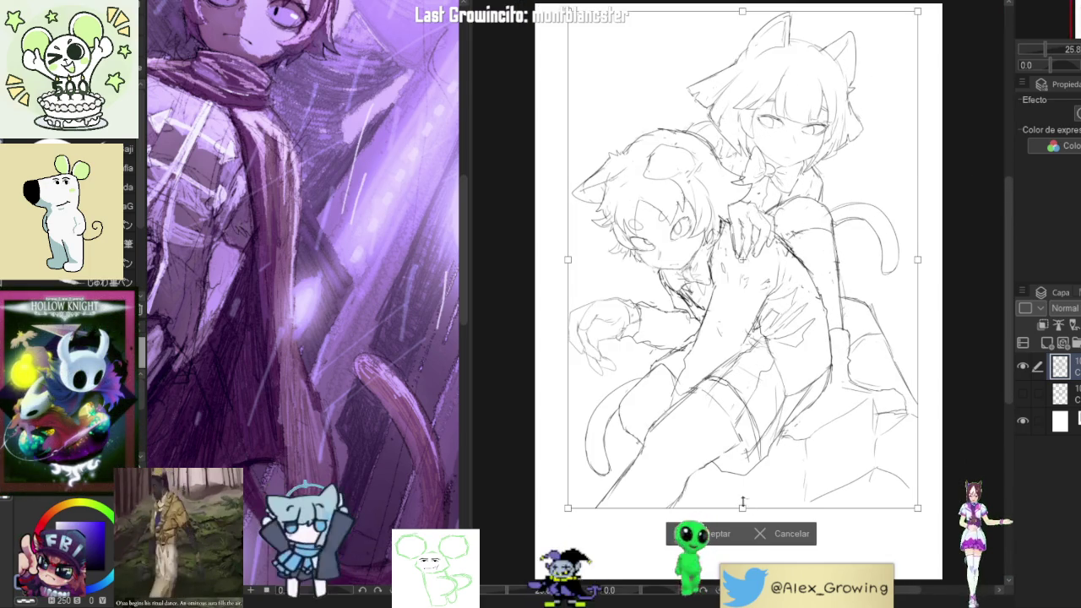
left_click_drag(745, 507, 743, 547)
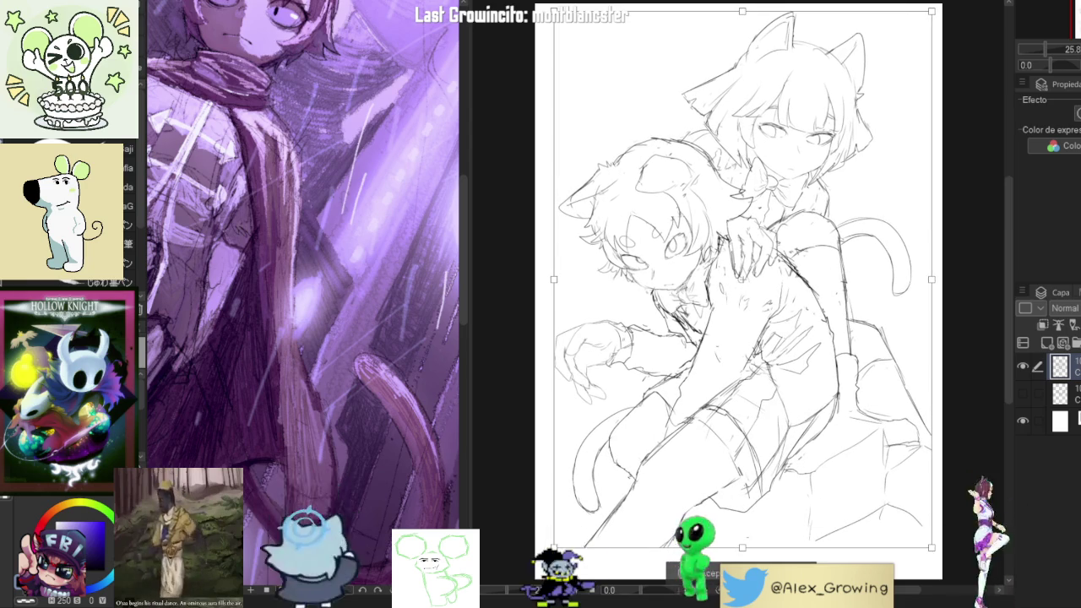
scroll(743, 548, "down", 2)
left_click_drag(752, 415, 753, 431)
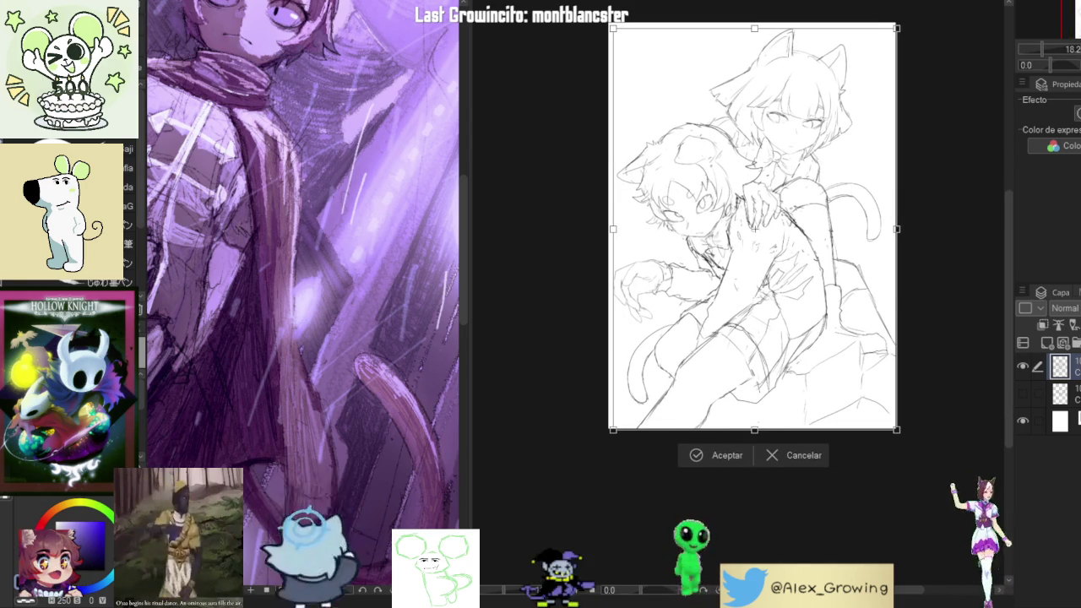
scroll(743, 295, "up", 2)
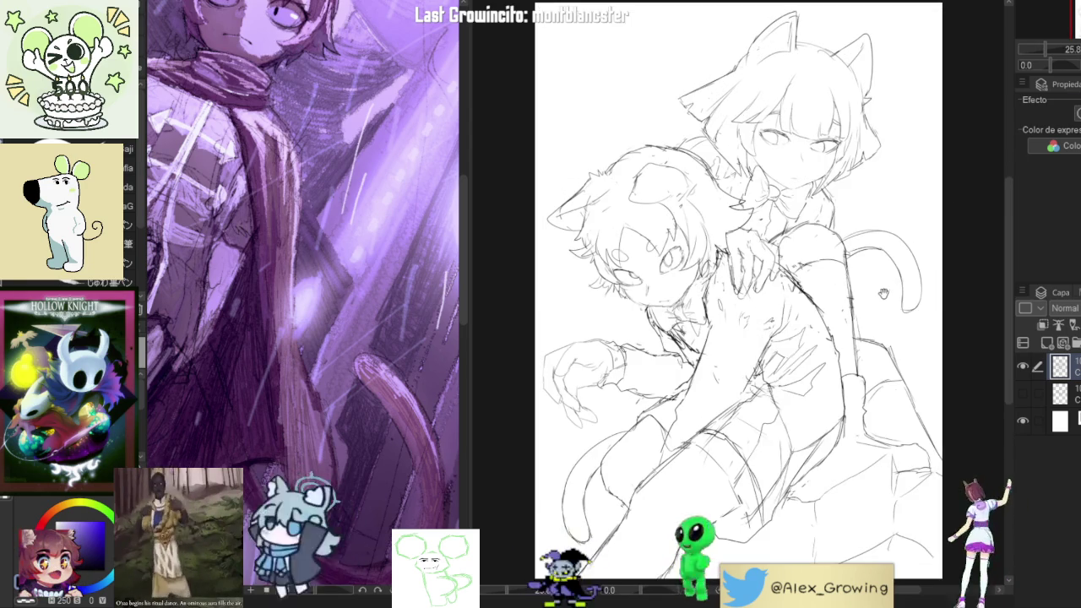
scroll(744, 530, "down", 1)
key("Return")
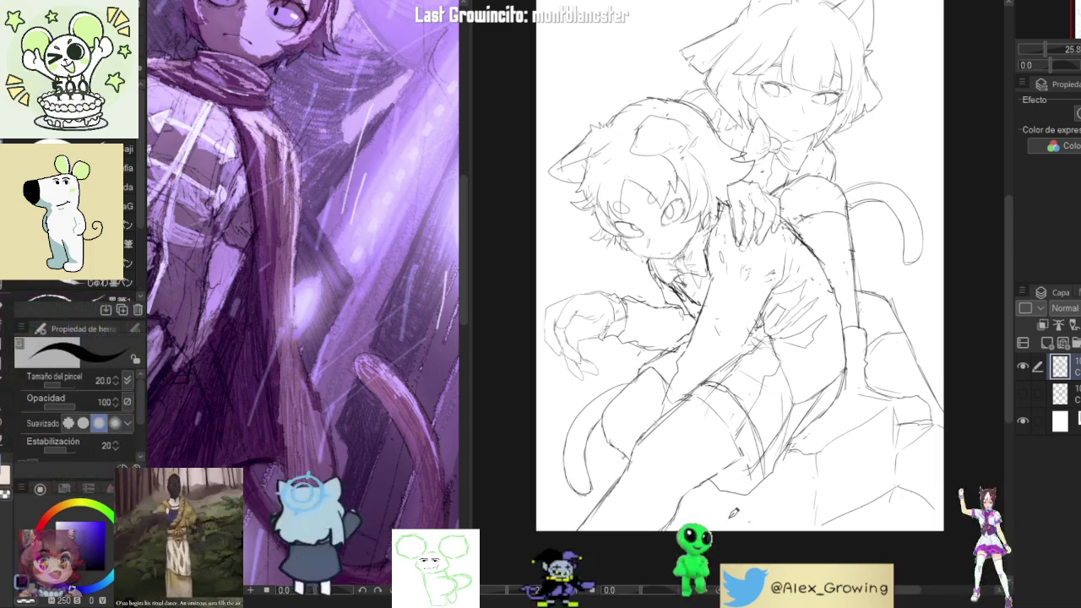
Check the mirrored view, shift and slightly rotate the sketch, then mirror the view again
key("h")
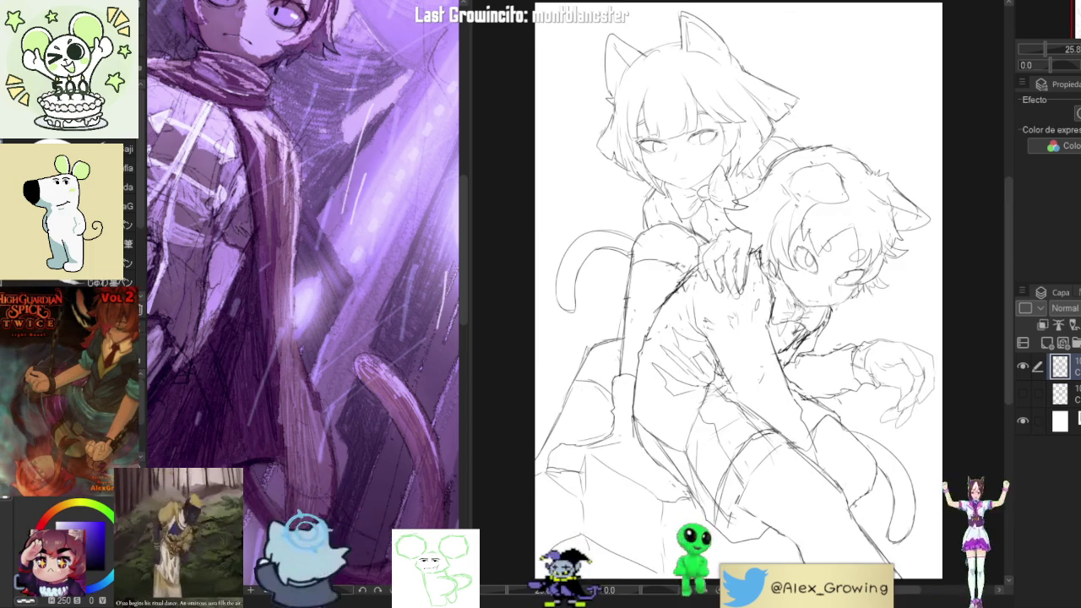
key("ctrl+t")
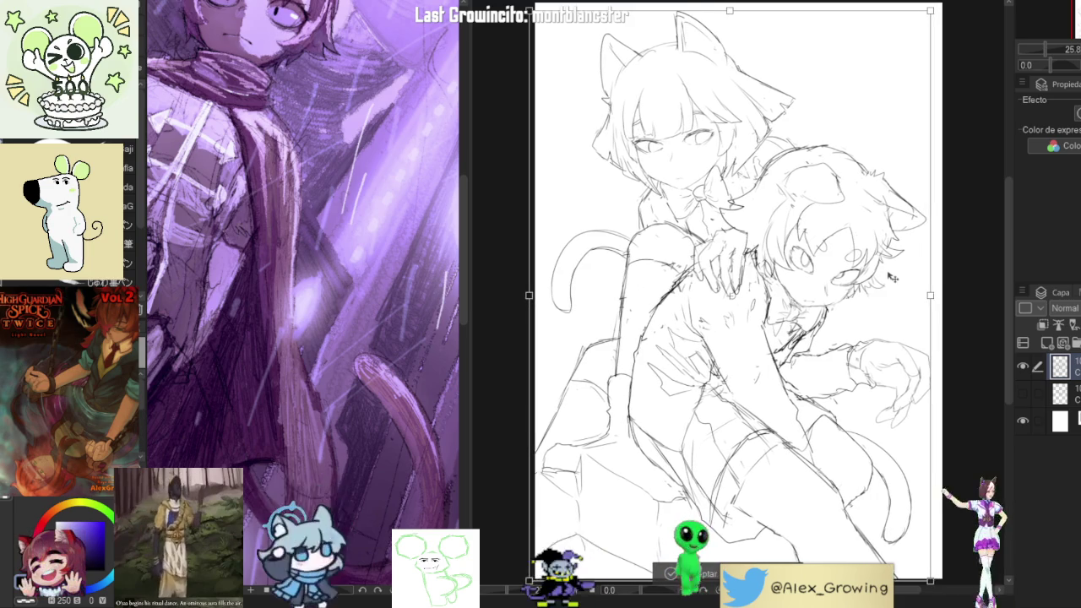
left_click_drag(708, 489, 705, 513)
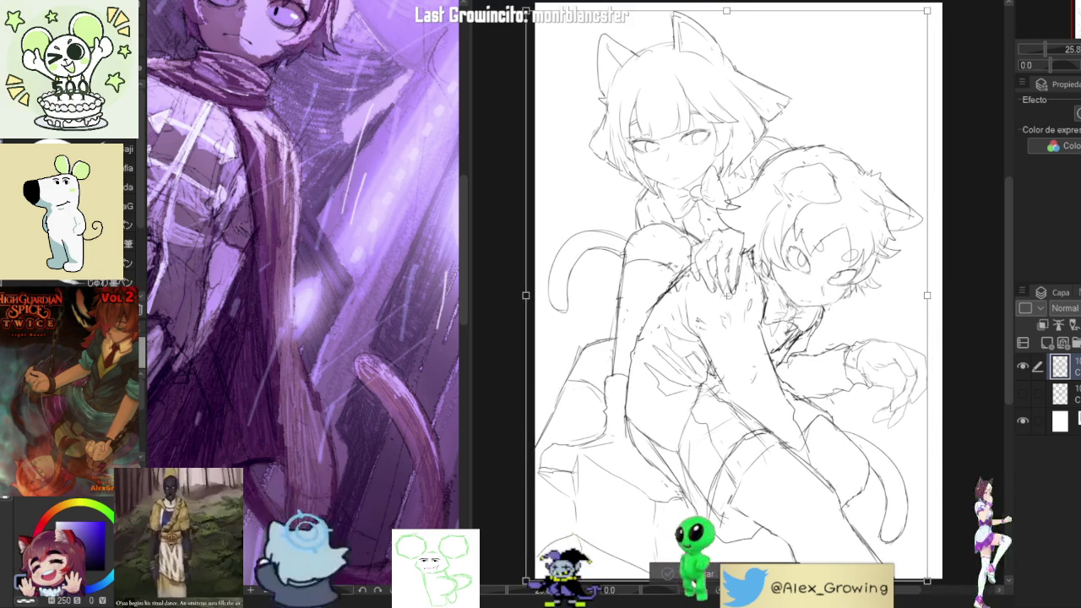
key("Return")
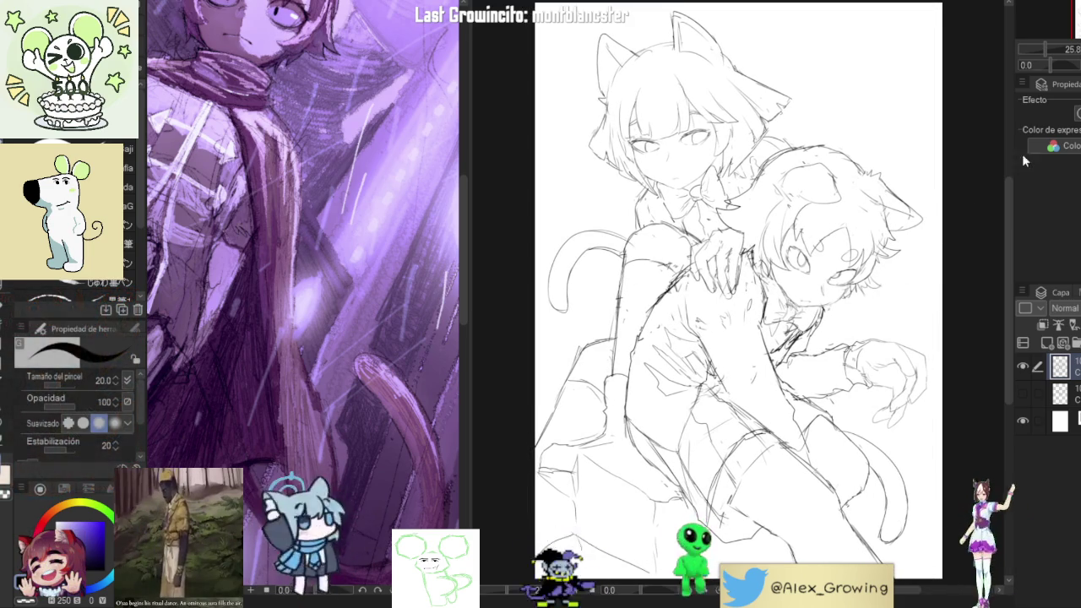
key("h")
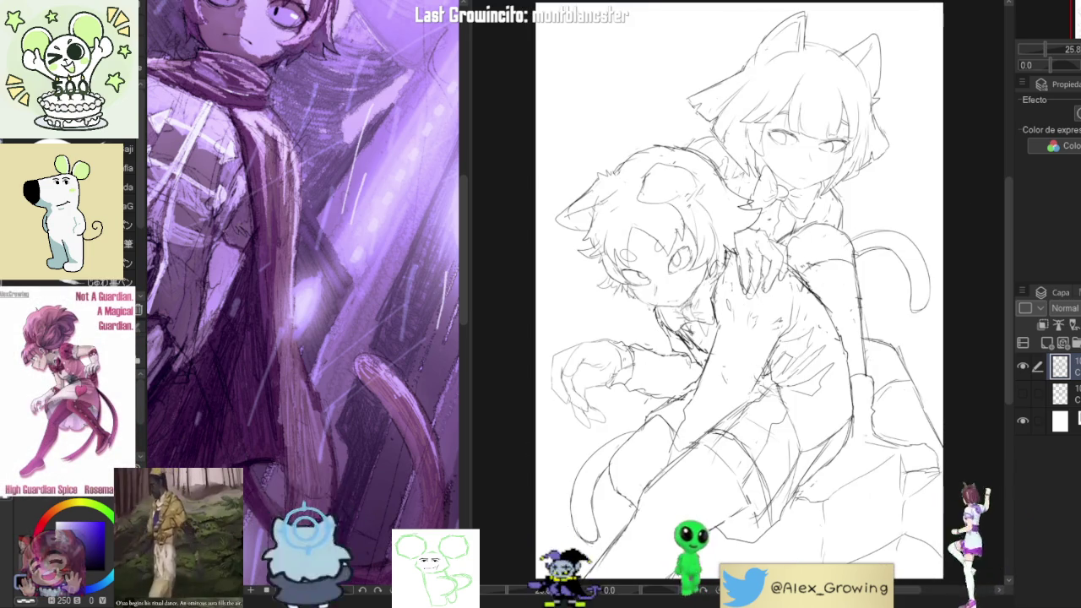
scroll(887, 524, "up", 5)
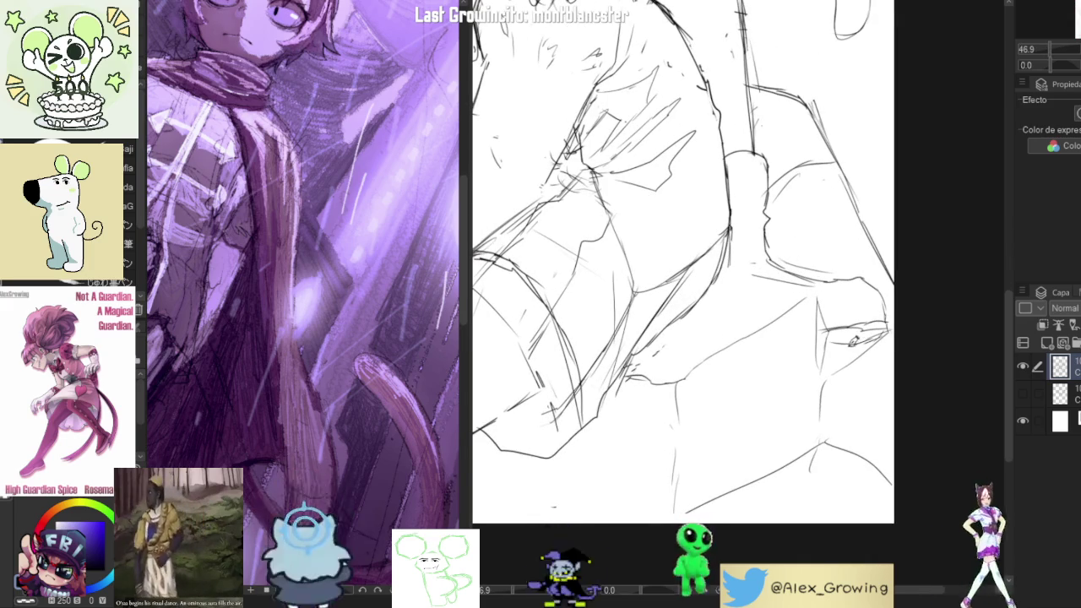
Zoom around the sketch and raise the brush size to 51
scroll(846, 341, "down", 3)
scroll(895, 309, "down", 2)
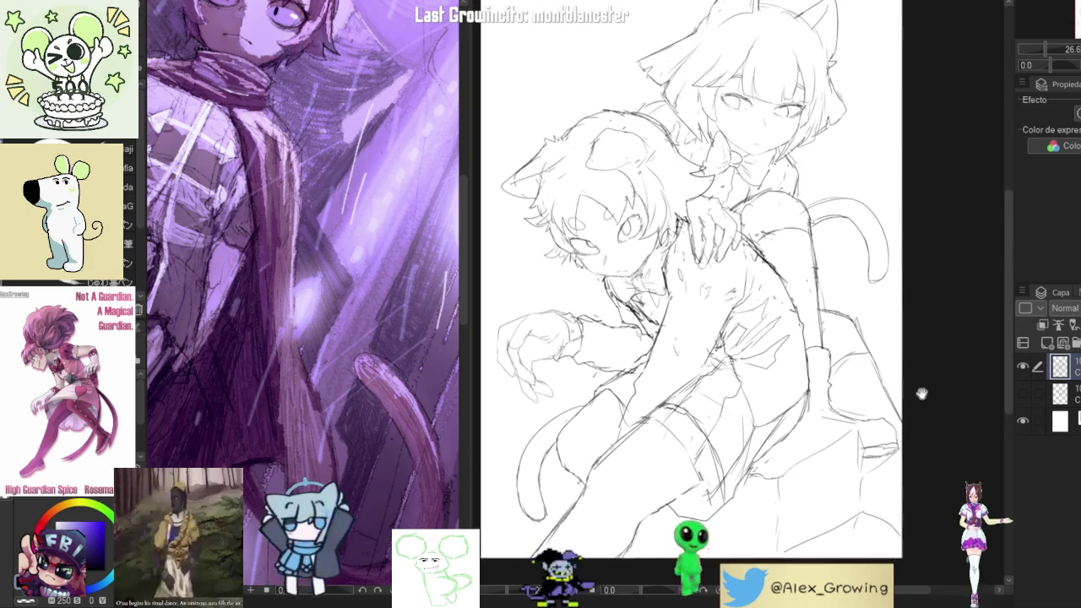
scroll(917, 314, "up", 2)
scroll(917, 314, "up", 2)
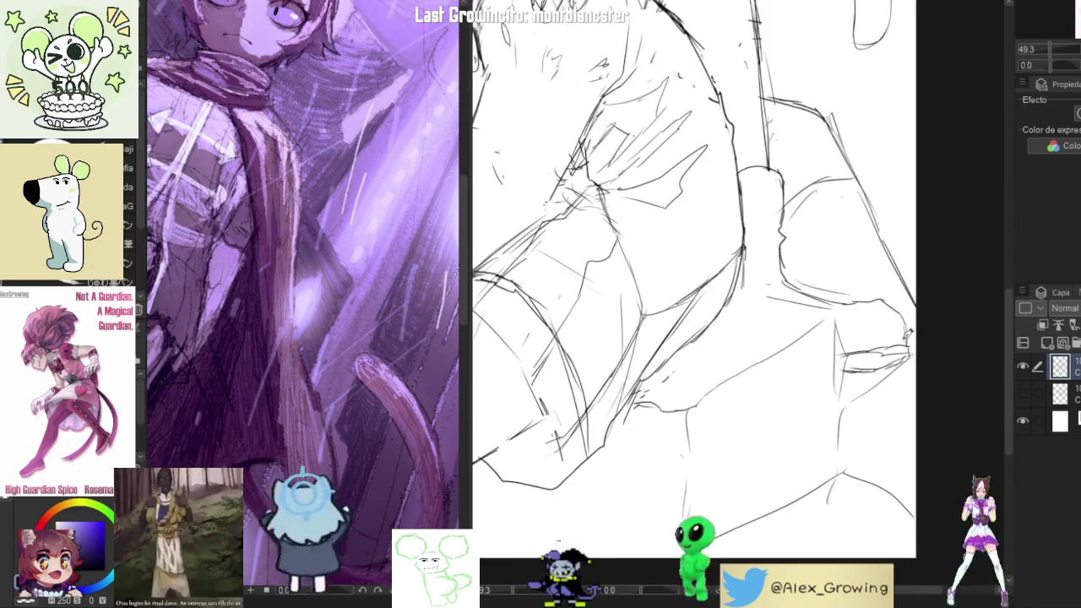
scroll(929, 346, "down", 3)
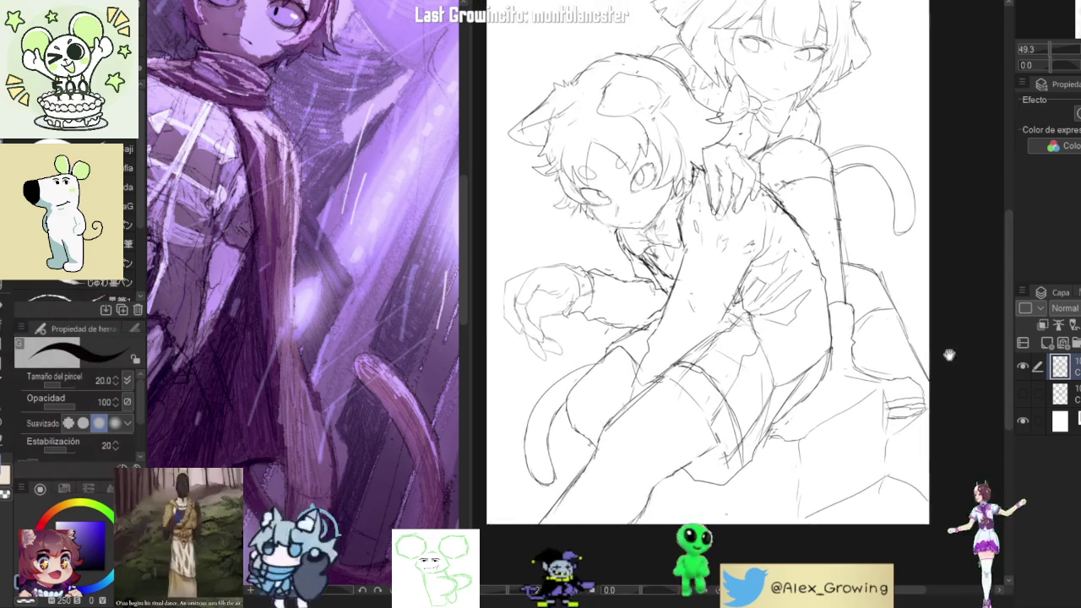
scroll(913, 334, "up", 3)
left_click_drag(896, 338, 916, 338)
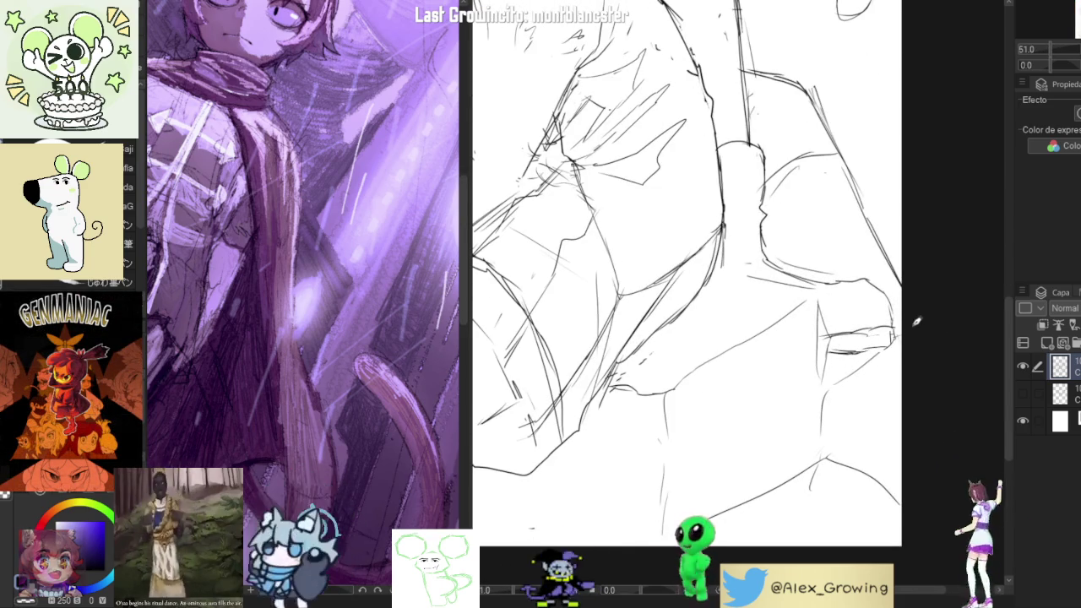
Recentre the two characters and rotate the canvas view about 24 degrees
scroll(908, 315, "down", 2)
scroll(929, 346, "down", 2)
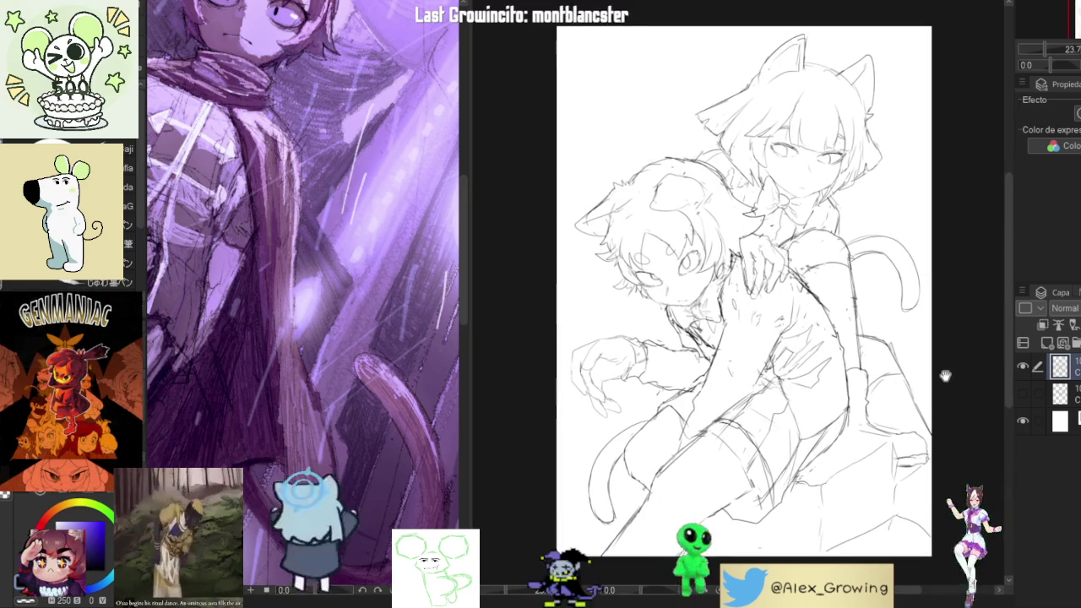
left_click_drag(947, 363, 886, 296)
scroll(883, 348, "up", 1)
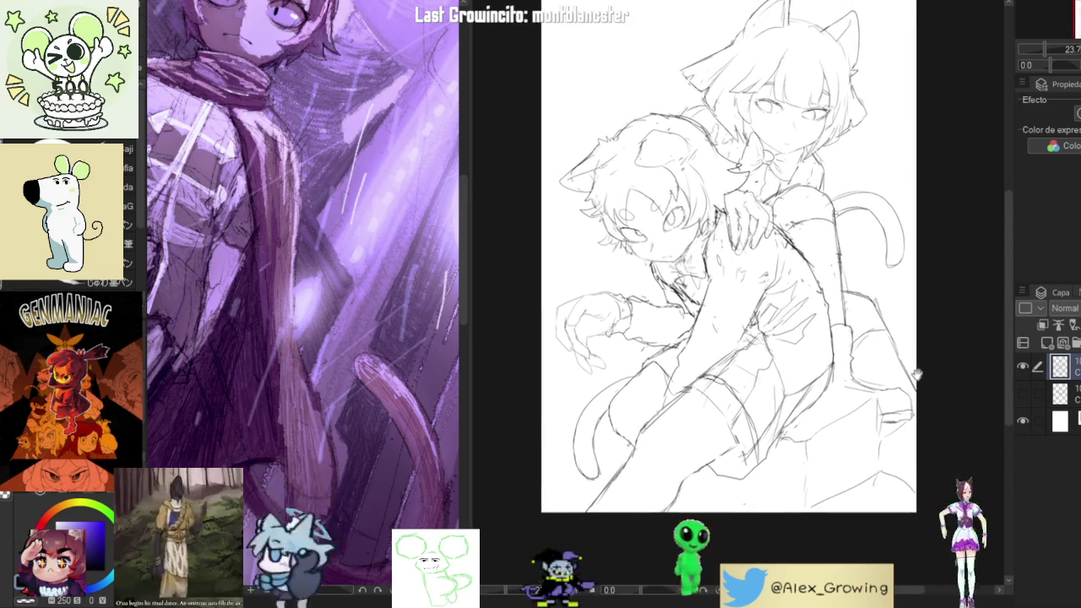
scroll(912, 371, "up", 2)
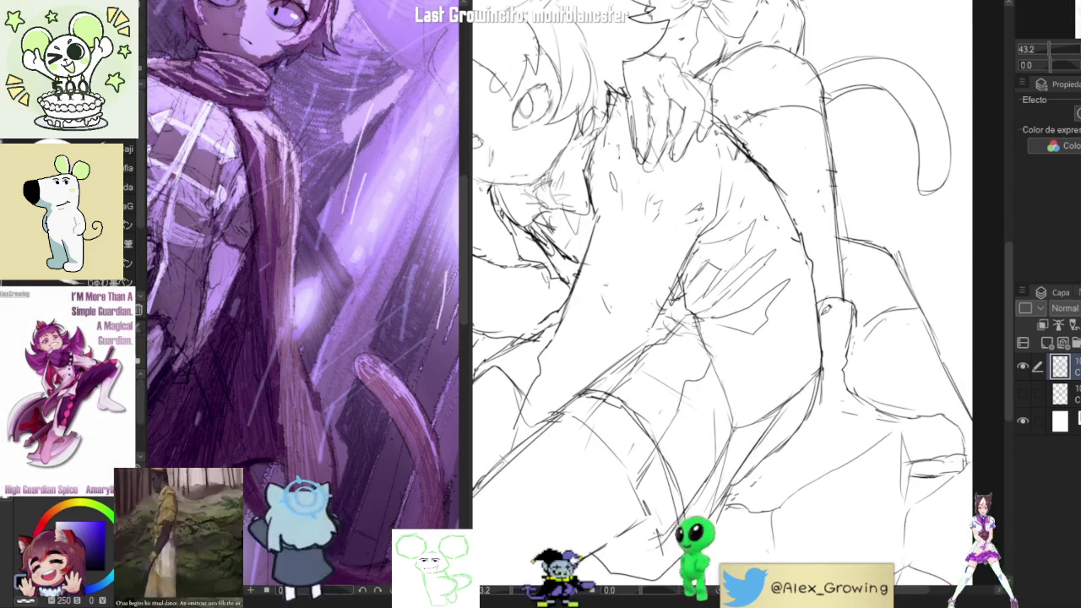
scroll(853, 296, "down", 3)
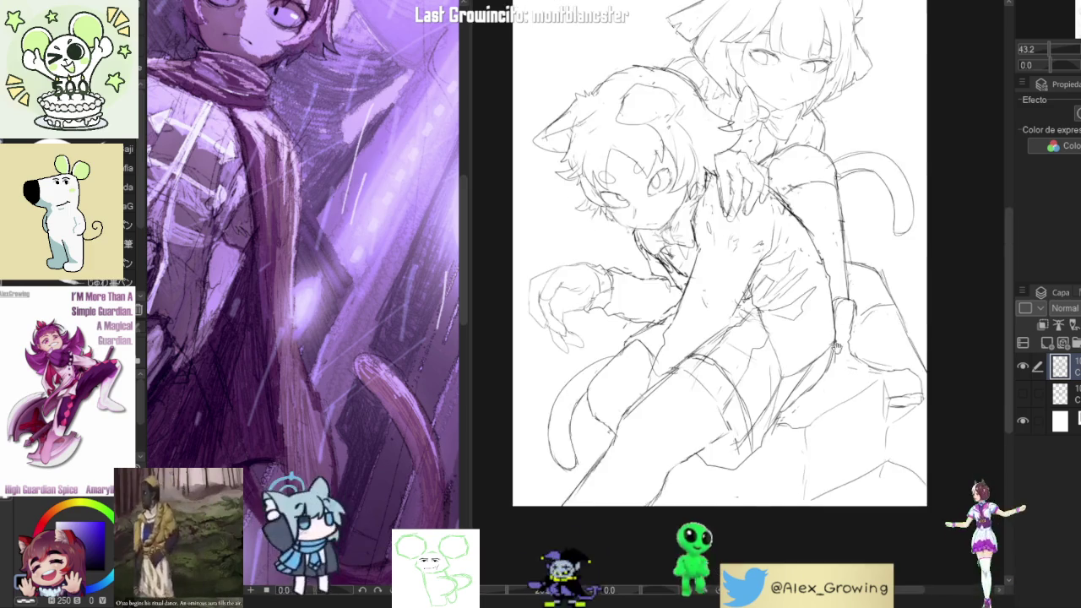
scroll(870, 298, "up", 2)
scroll(878, 301, "up", 1)
left_click_drag(878, 301, 845, 355)
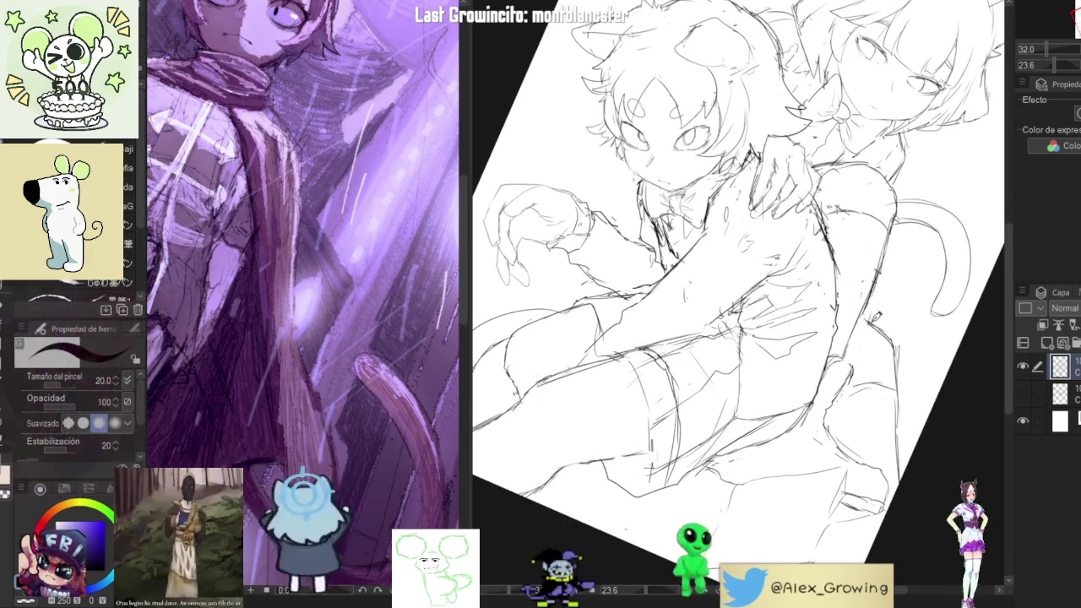
Reset the canvas rotation to upright and flip the view horizontally twice to compare
left_click_drag(875, 312, 941, 241)
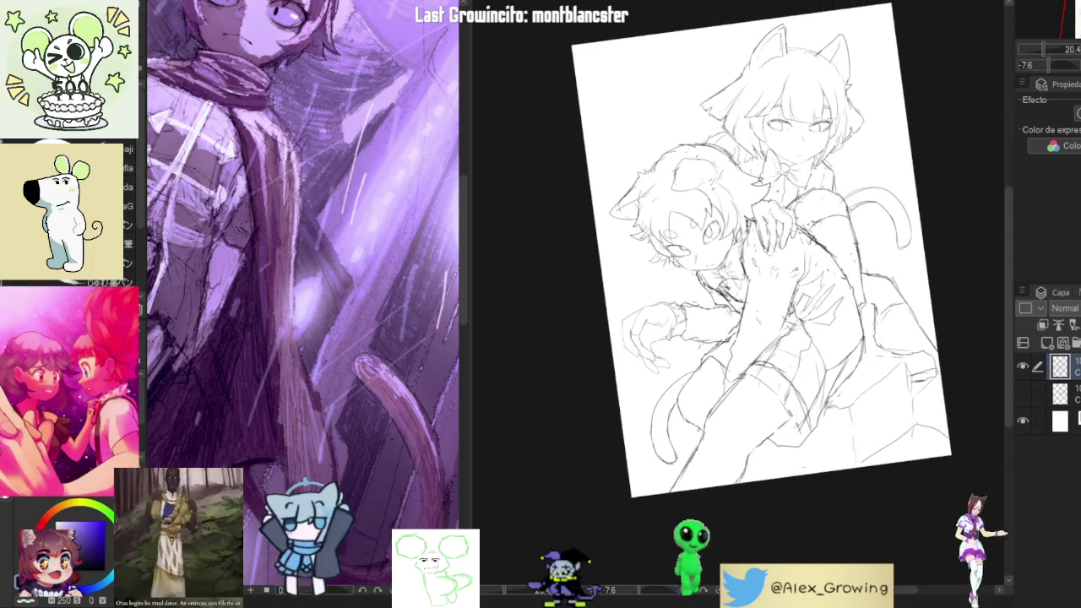
key("ctrl+@")
scroll(766, 253, "up", 2)
key("h")
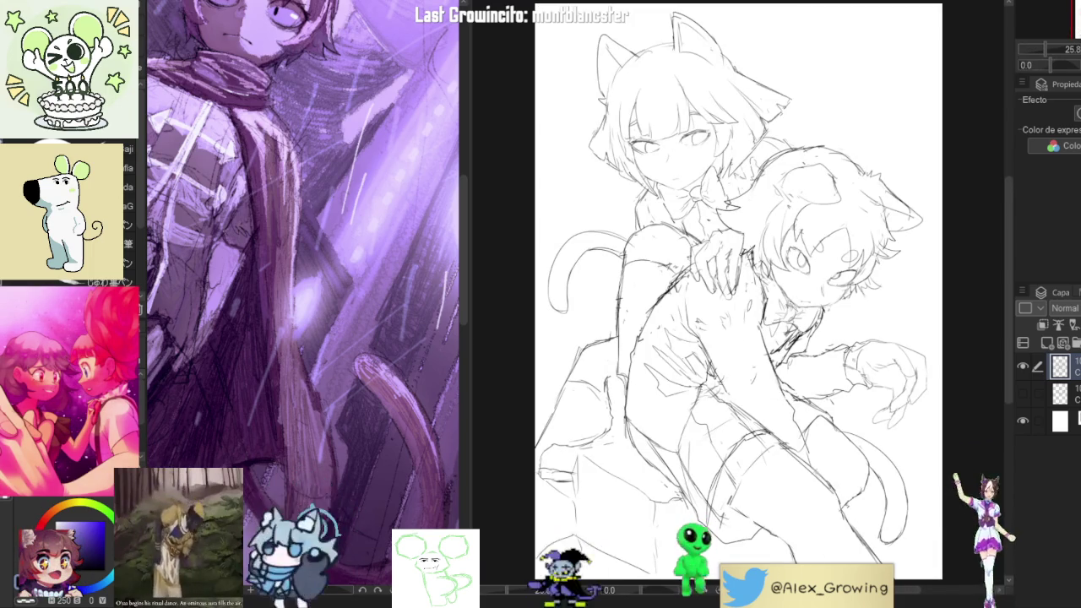
key("h")
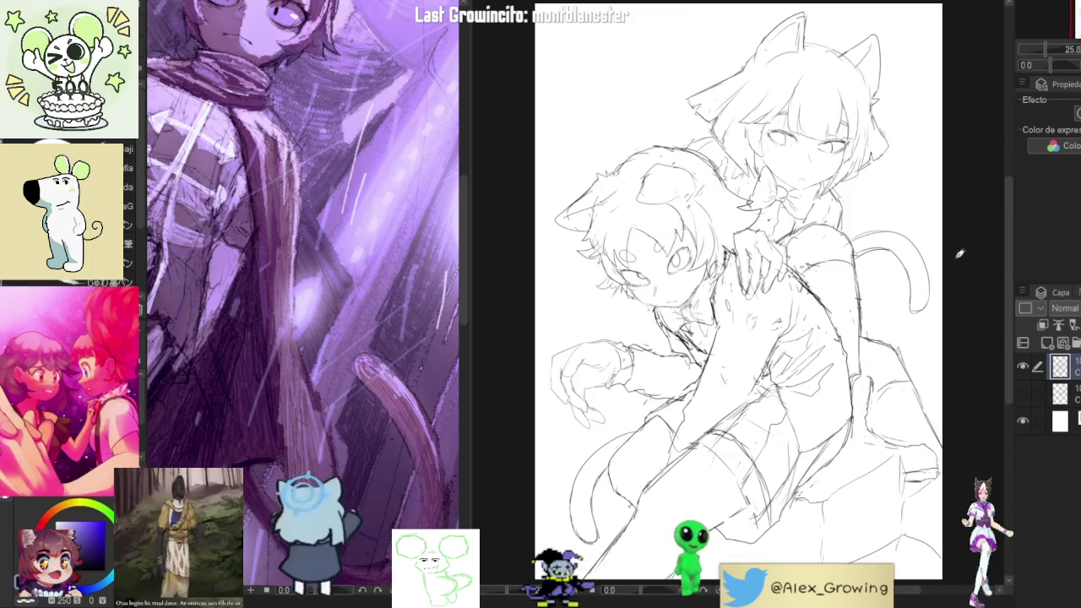
Bring the lower sketch into view and increase the brush size to 28, then 51
left_click_drag(964, 249, 929, 33)
scroll(905, 385, "up", 4)
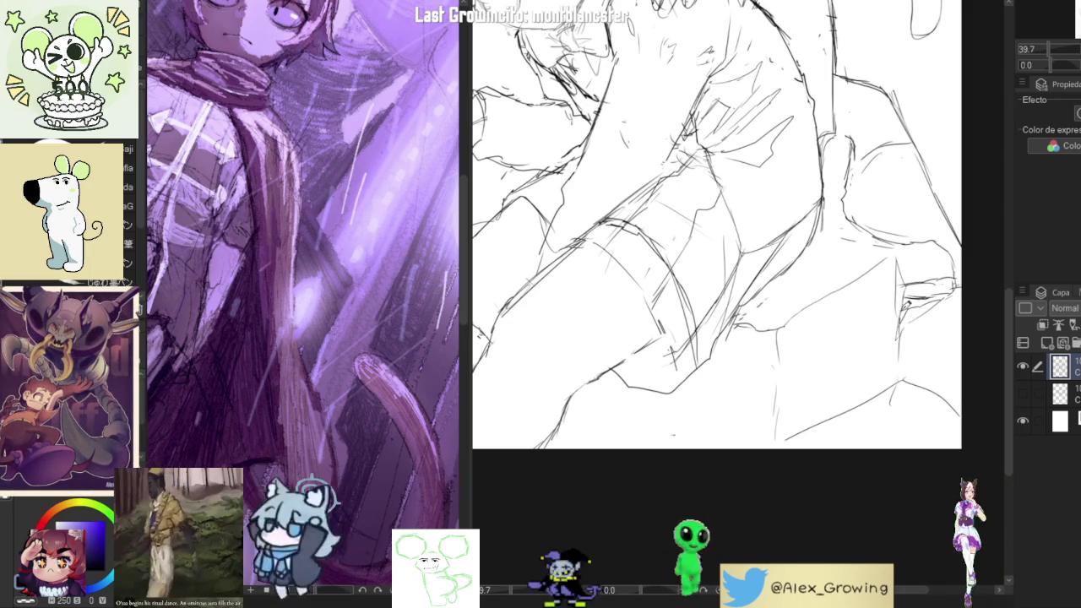
scroll(979, 283, "down", 4)
scroll(894, 311, "up", 2)
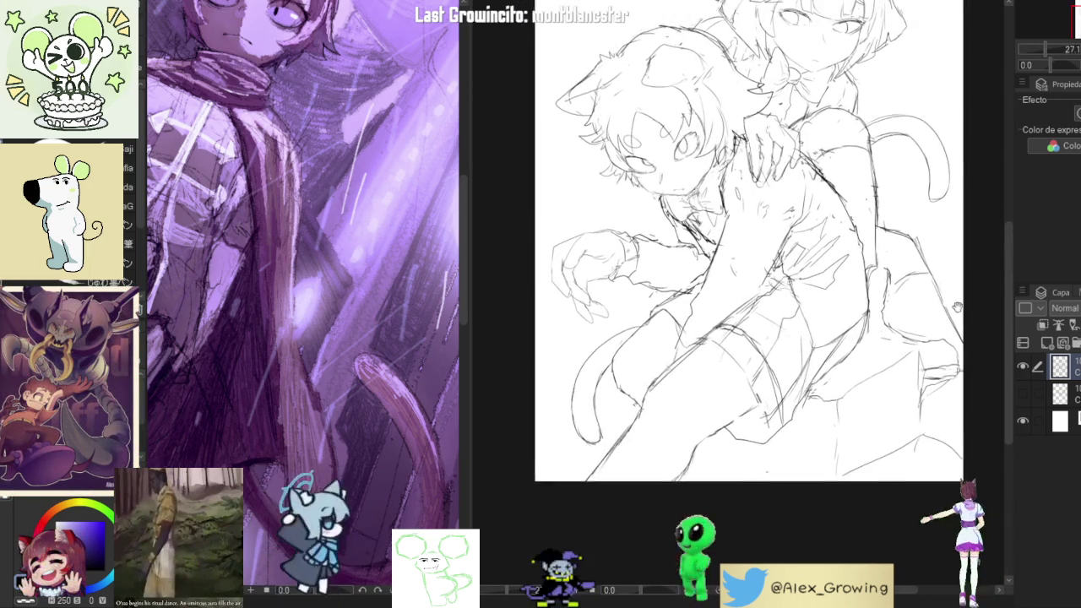
scroll(887, 314, "down", 1)
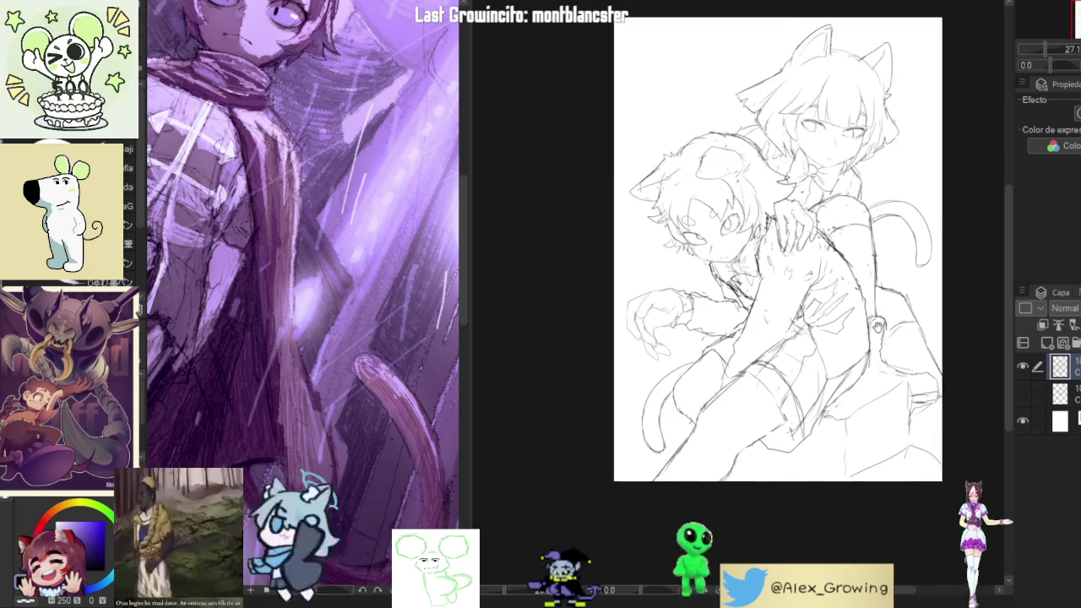
scroll(895, 309, "up", 1)
scroll(904, 300, "up", 1)
scroll(914, 287, "up", 1)
key("bracketright")
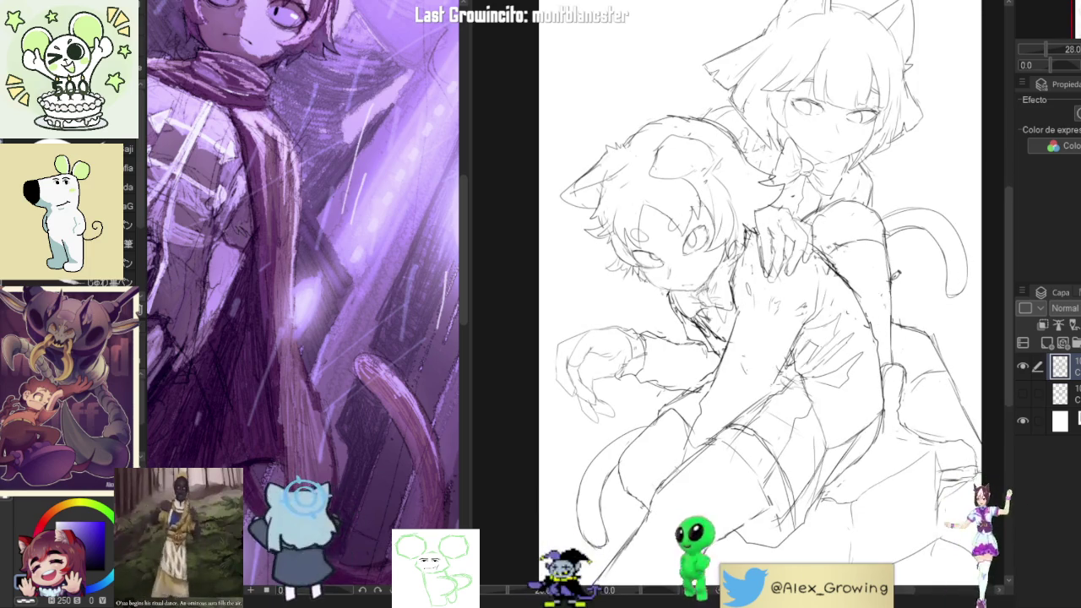
scroll(913, 284, "up", 1)
scroll(916, 221, "up", 1)
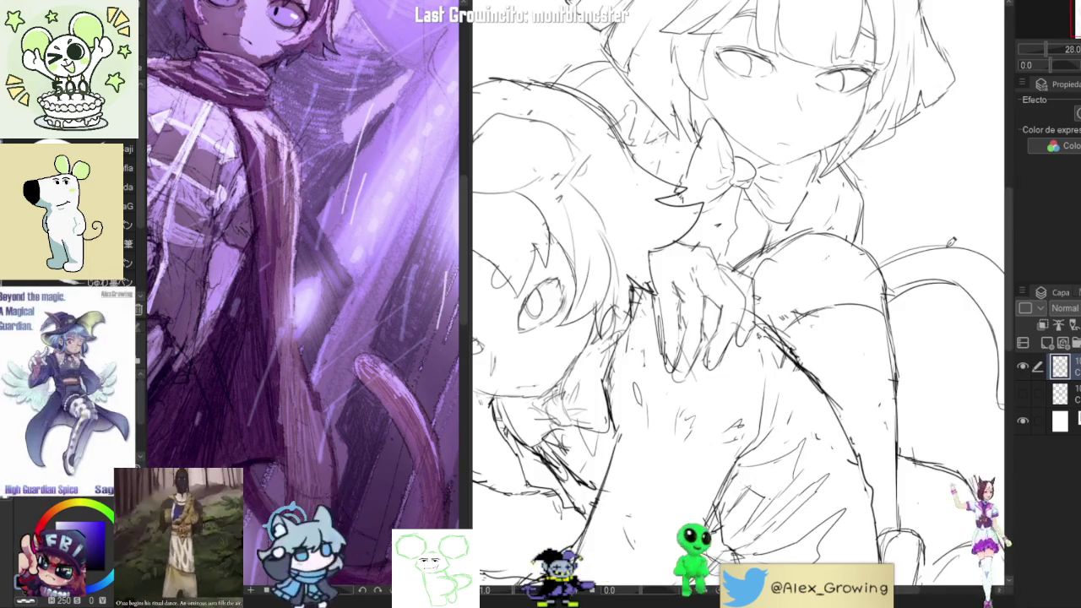
key("bracketright")
key("bracketright")
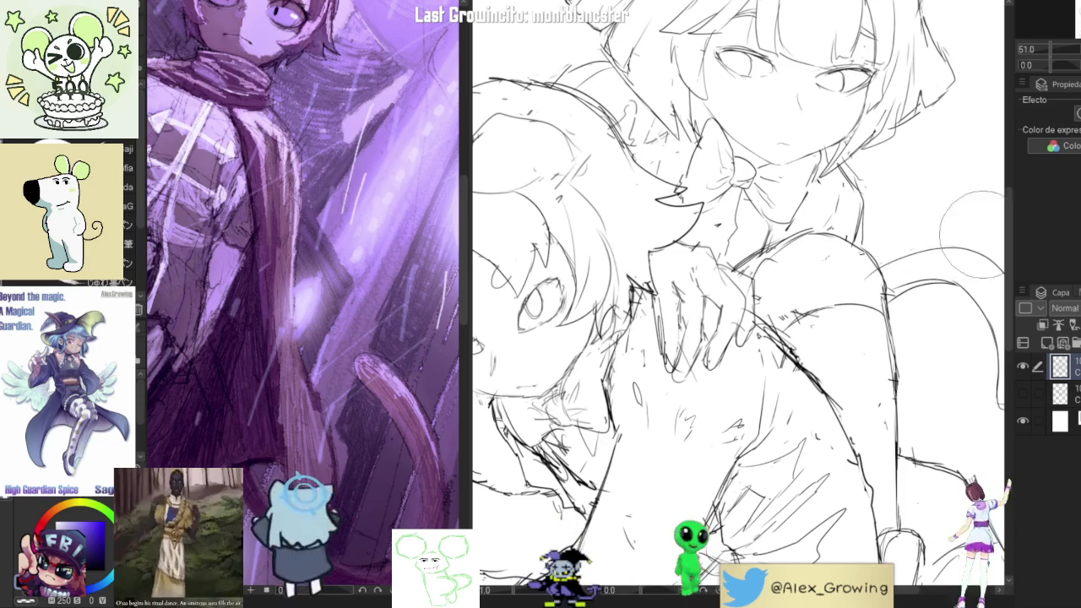
Zoom around the sketch and add a new empty layer above it
scroll(925, 259, "down", 2)
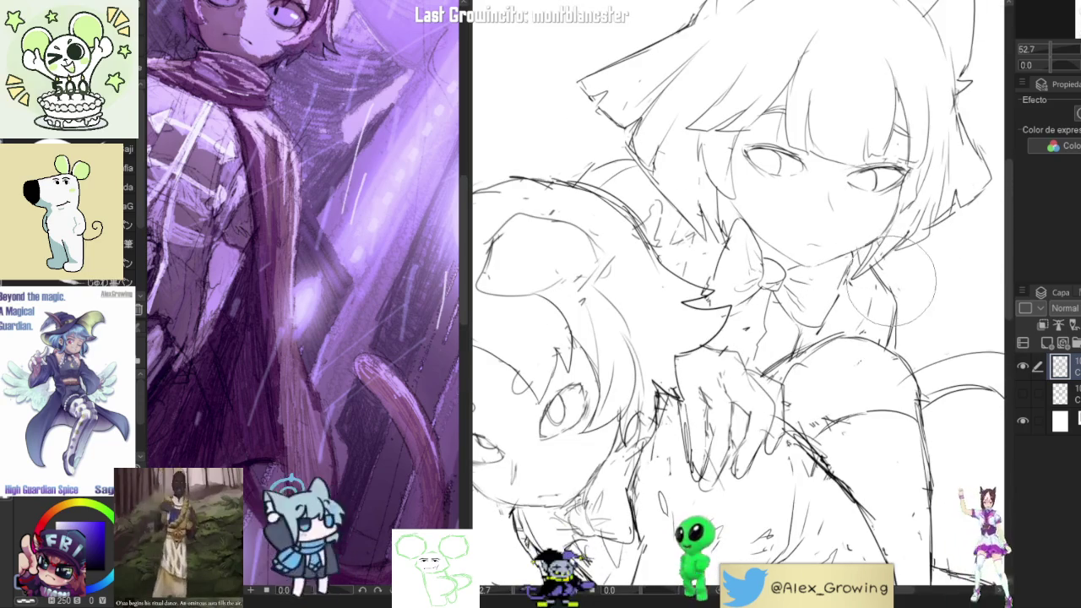
scroll(887, 262, "down", 3)
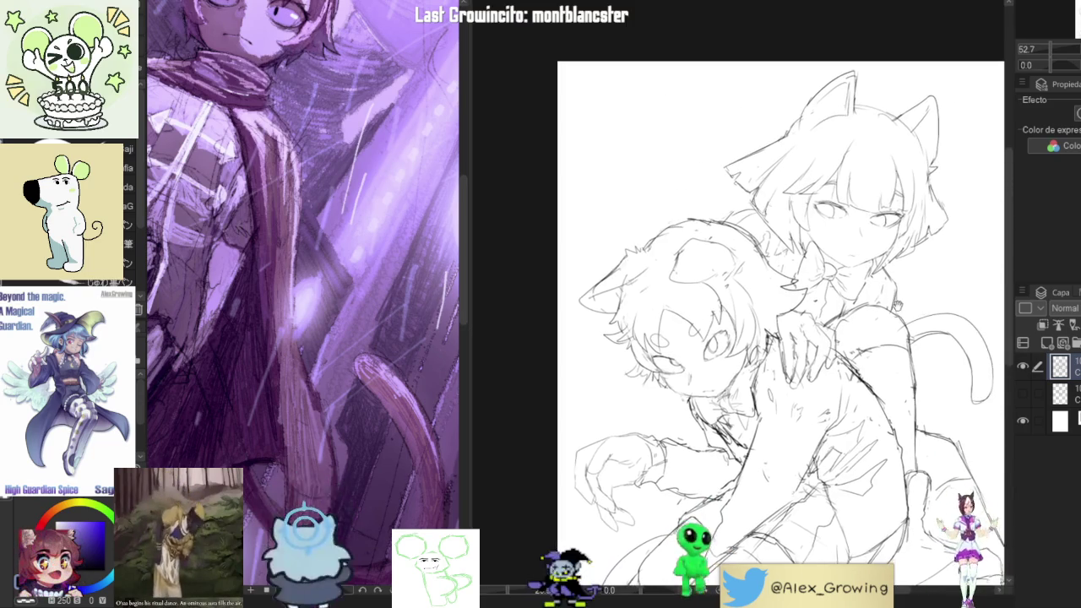
scroll(904, 220, "down", 2)
scroll(922, 178, "up", 4)
scroll(929, 203, "up", 2)
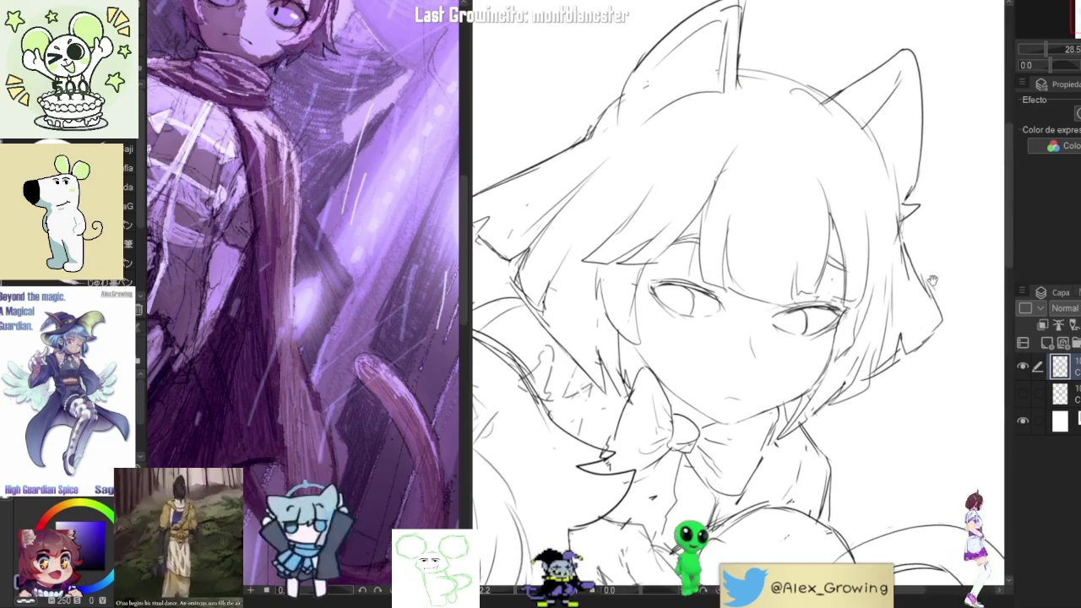
scroll(967, 255, "down", 3)
scroll(930, 228, "down", 2)
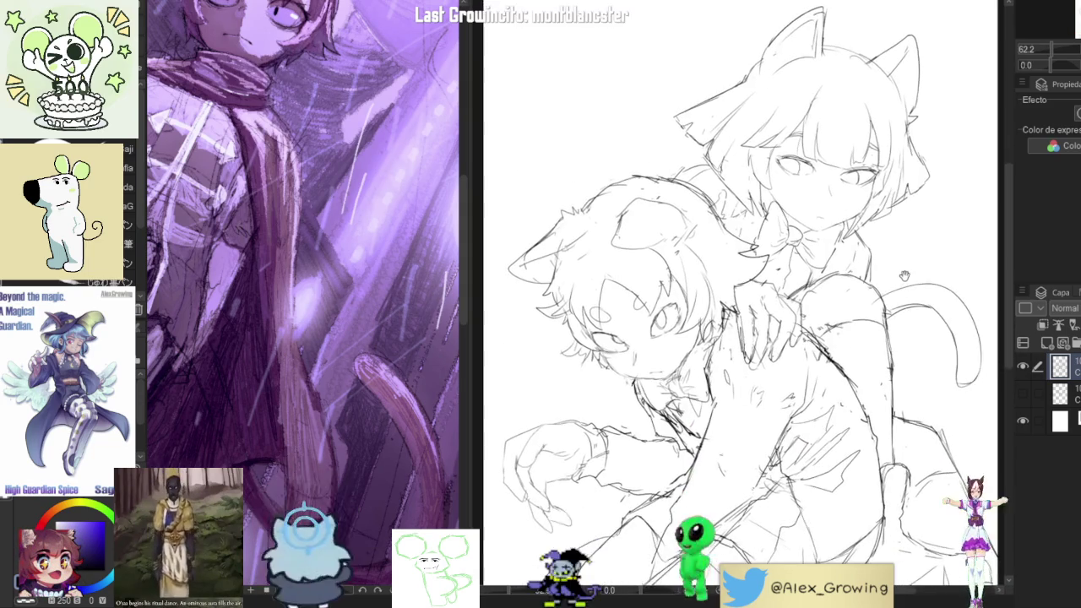
scroll(916, 217, "down", 1)
scroll(917, 217, "down", 1)
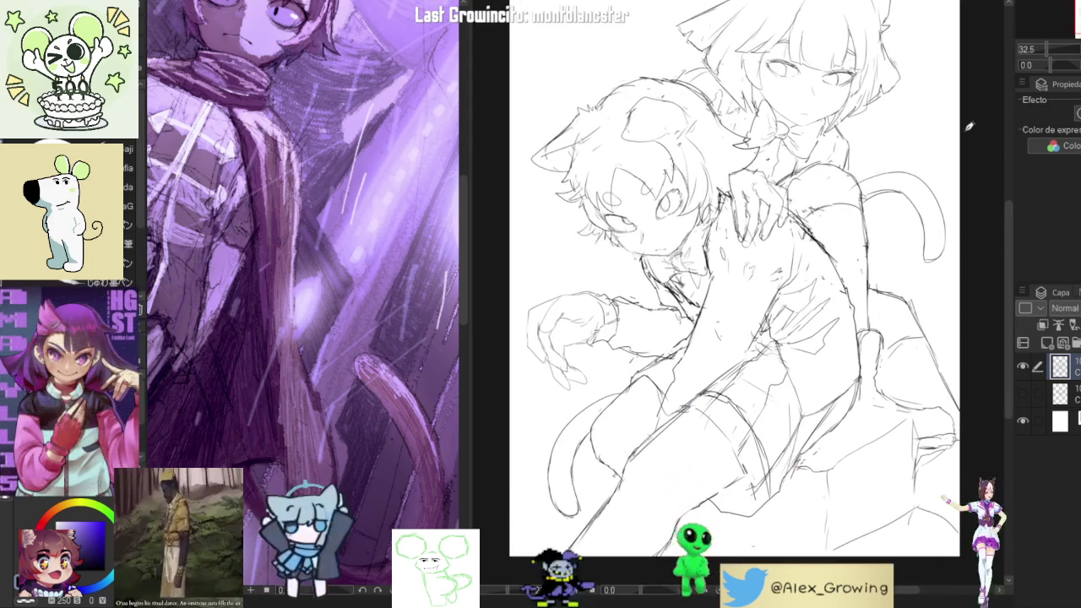
scroll(917, 217, "down", 1)
key("ctrl+j")
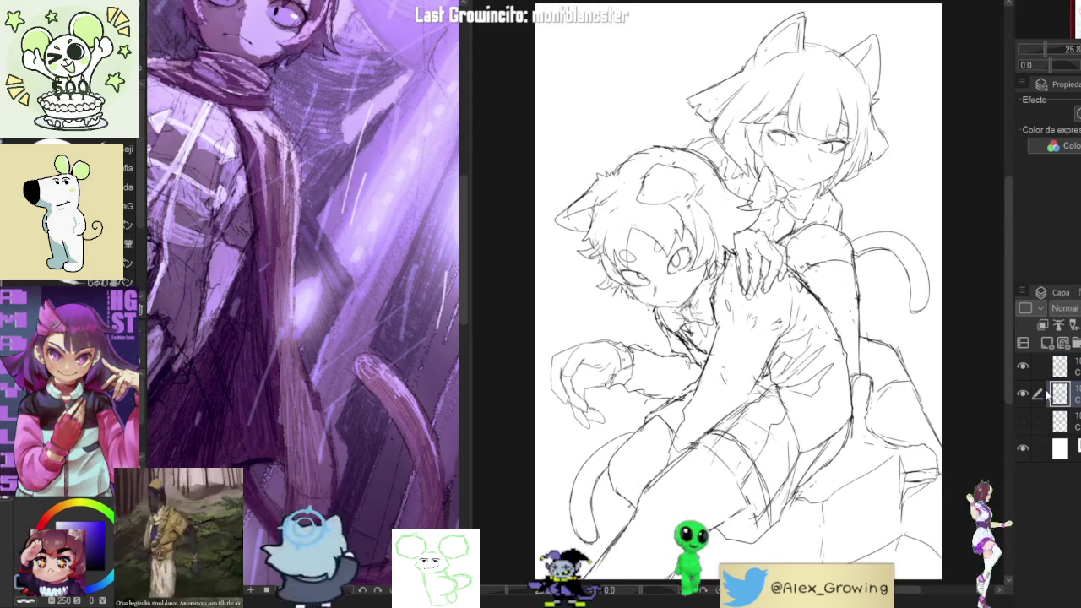
Toggle the second layer's linework visibility to compare, working on the new top layer
left_click(1023, 395)
left_click(1062, 368)
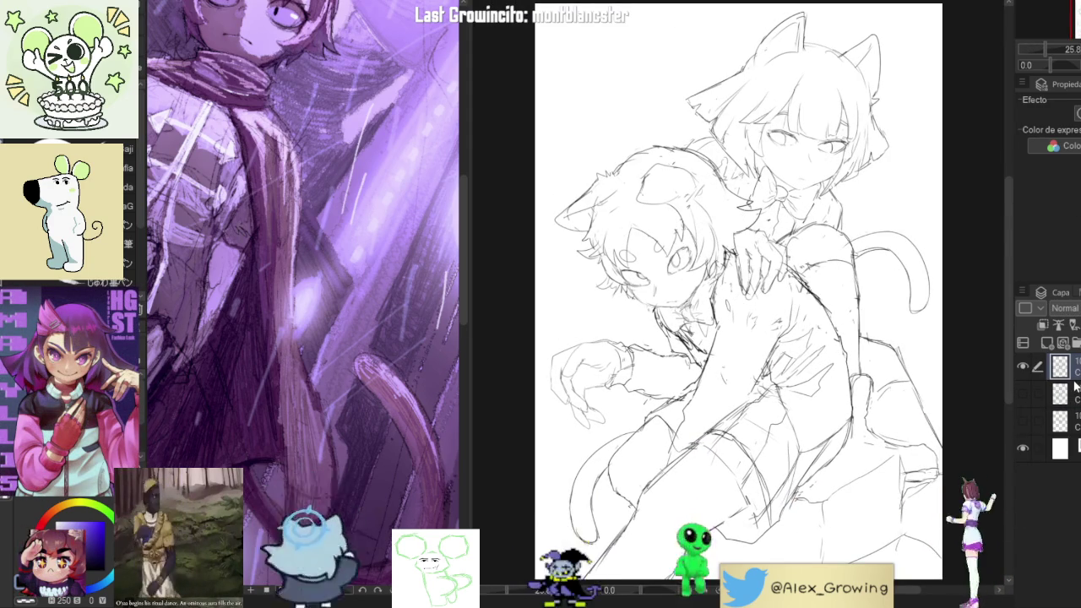
left_click(1023, 395)
left_click(1024, 364)
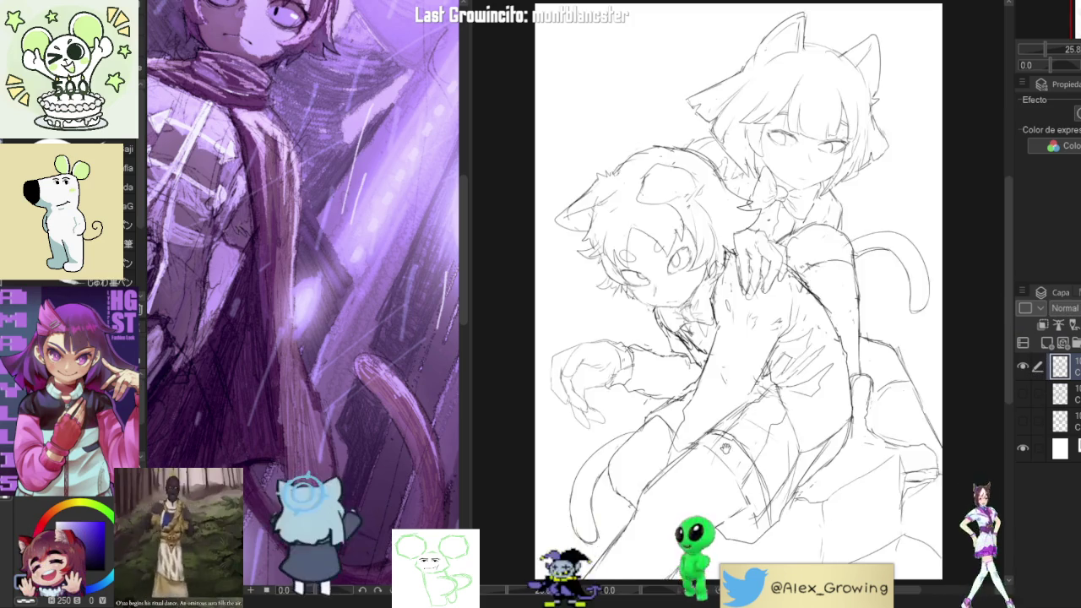
Zoom around the sketch, then select the blank area surrounding both characters
scroll(706, 390, "up", 3)
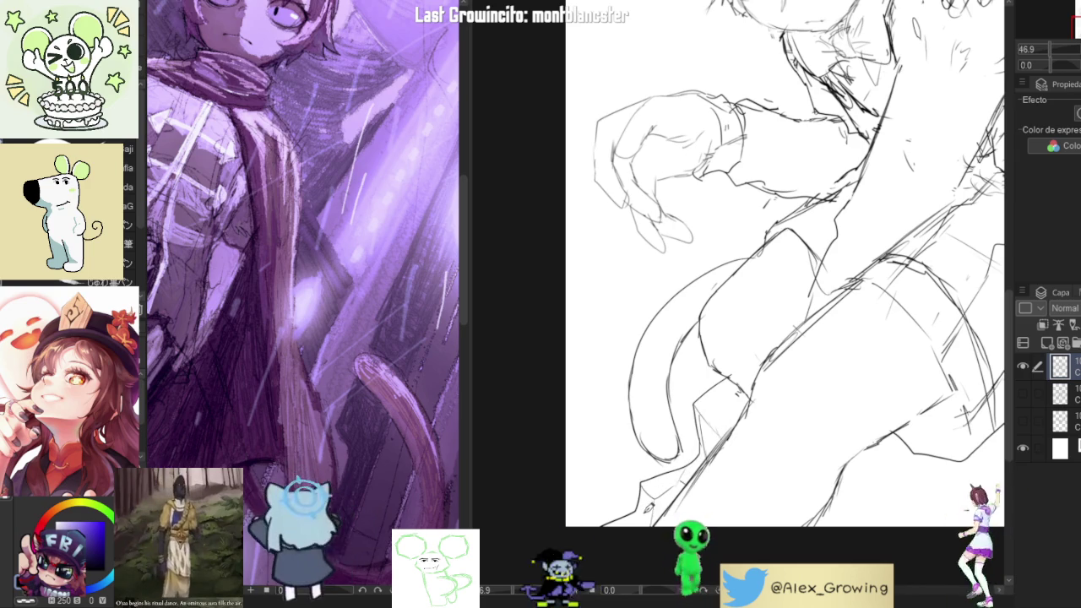
scroll(695, 437, "down", 3)
scroll(695, 437, "down", 2)
scroll(695, 436, "up", 5)
scroll(696, 437, "up", 2)
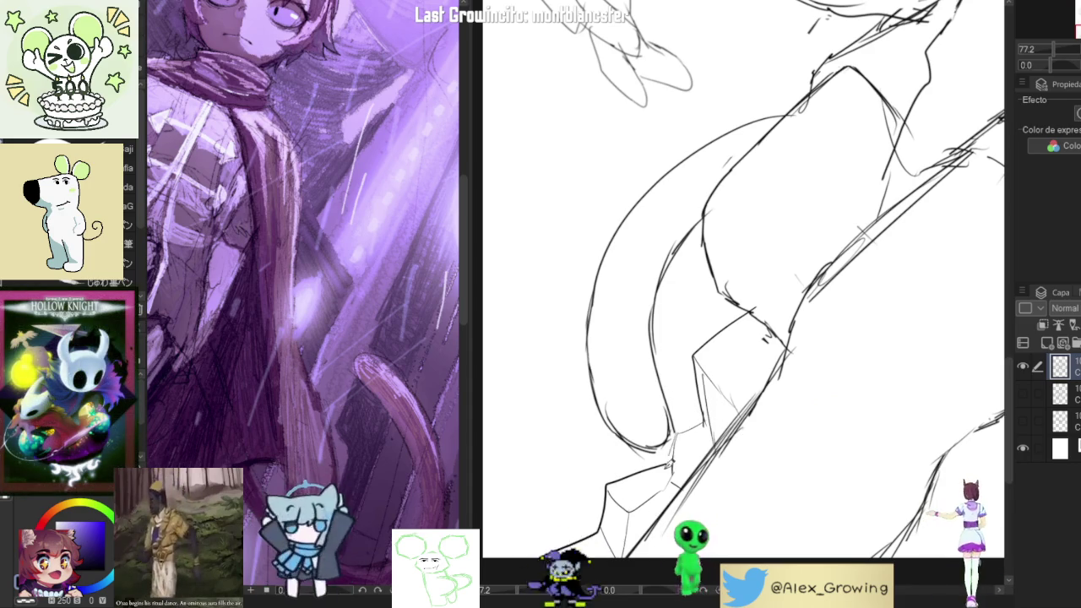
scroll(720, 423, "down", 1)
scroll(720, 423, "down", 1)
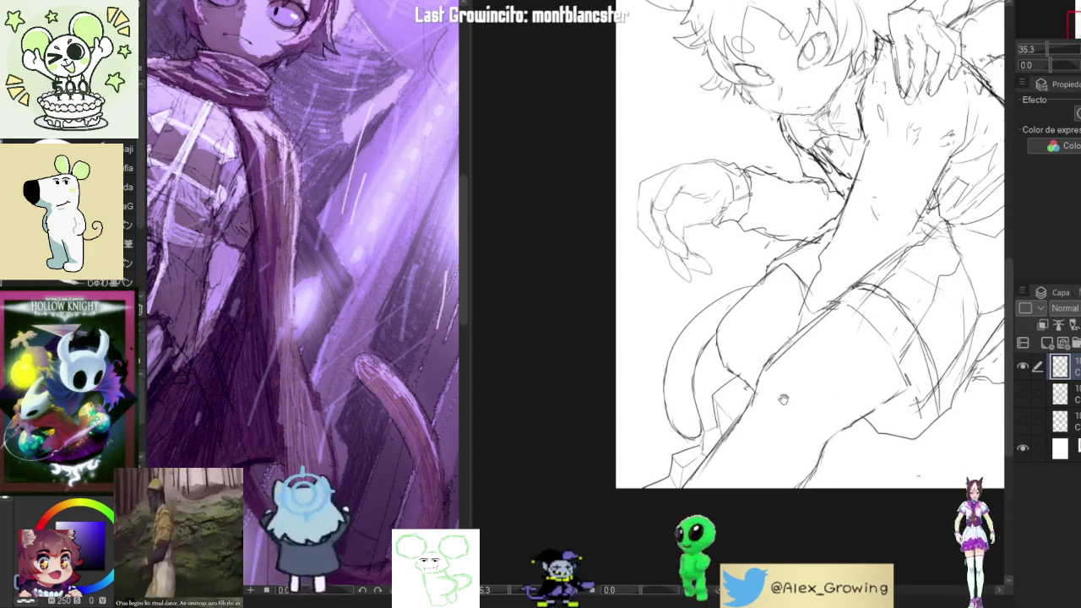
scroll(845, 342, "down", 1)
scroll(845, 341, "down", 2)
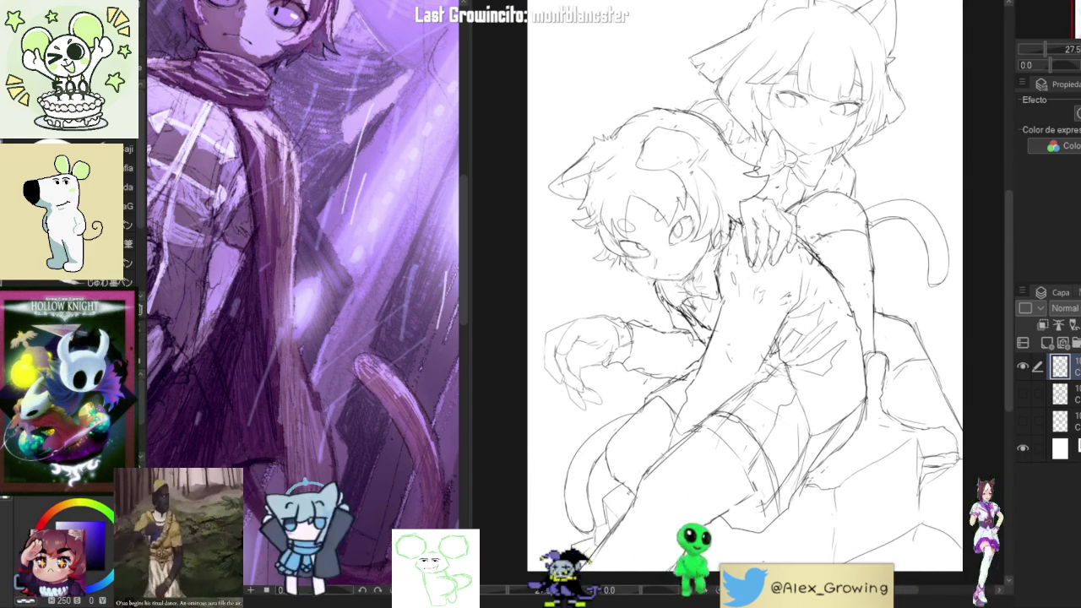
scroll(739, 291, "down", 1)
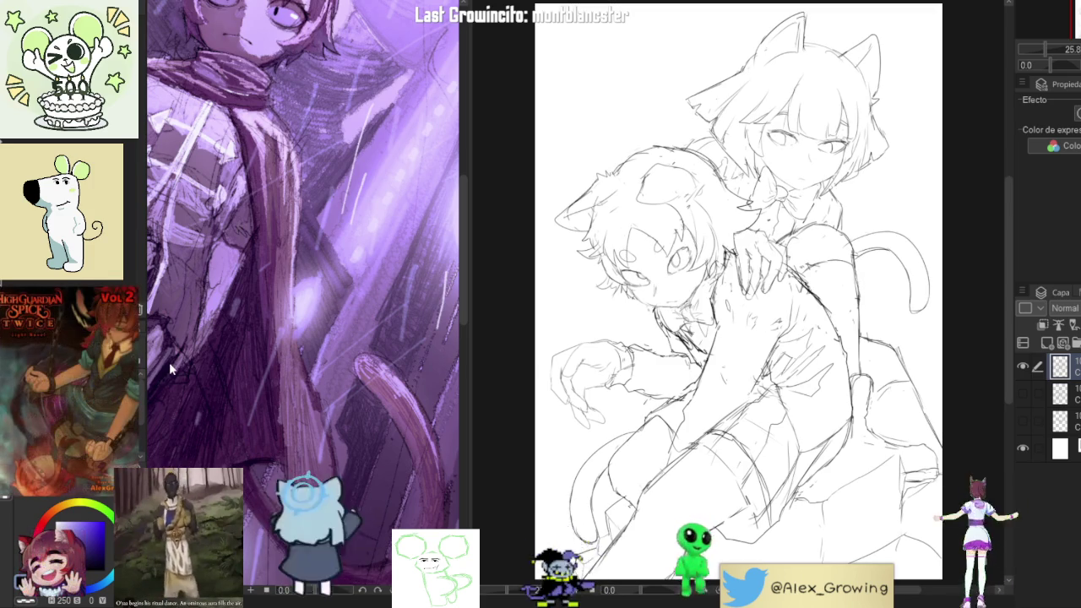
left_click(898, 146)
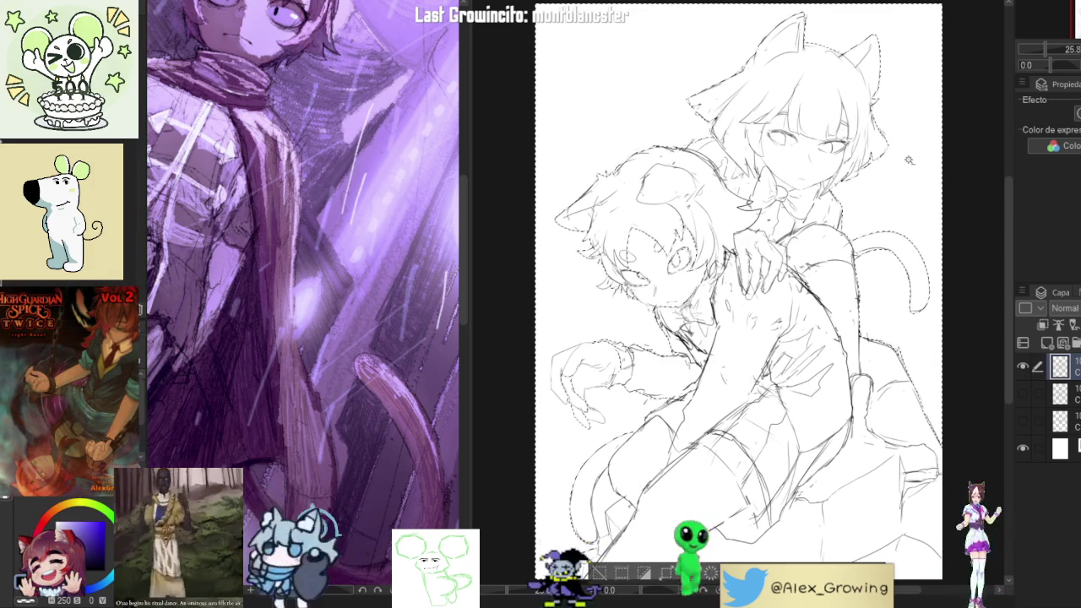
Zoom and pan until both selected cat-eared figures fit fully on screen
scroll(897, 167, "up", 3)
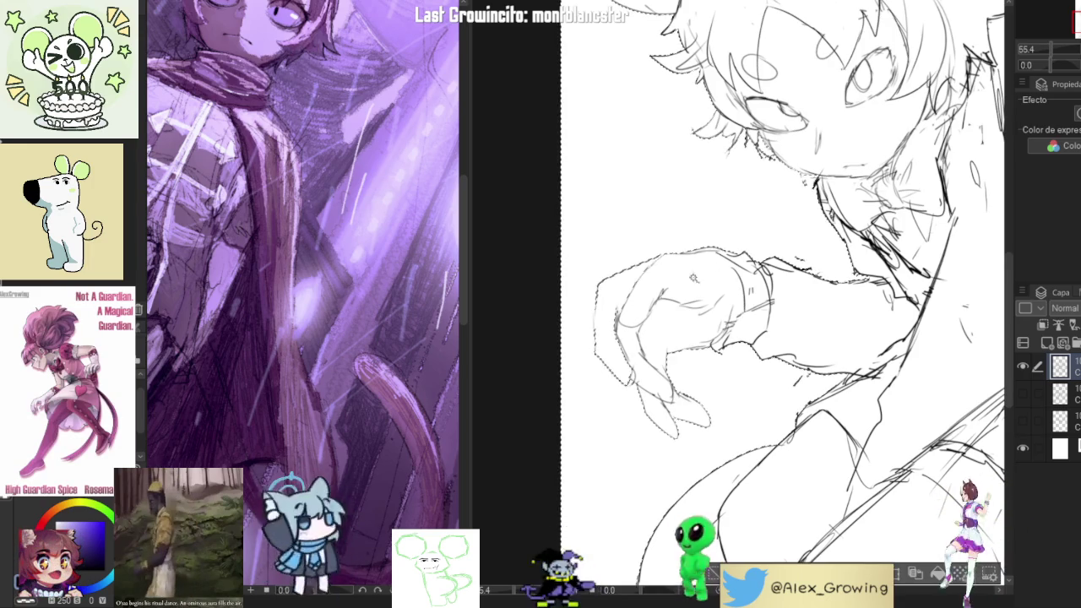
scroll(744, 304, "up", 3)
scroll(743, 304, "down", 1)
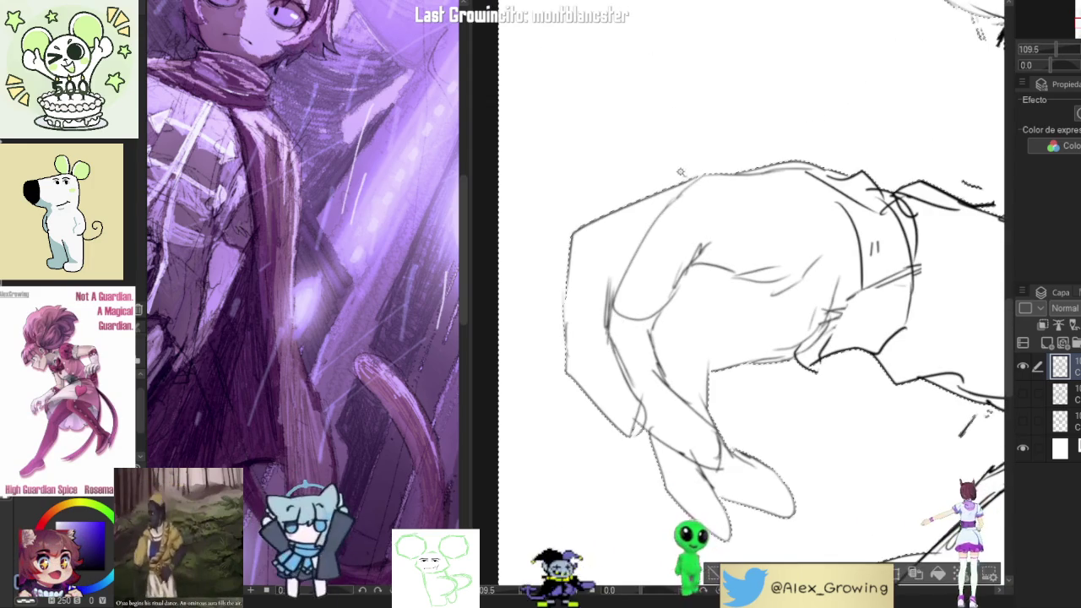
scroll(794, 190, "down", 2)
scroll(903, 210, "down", 3)
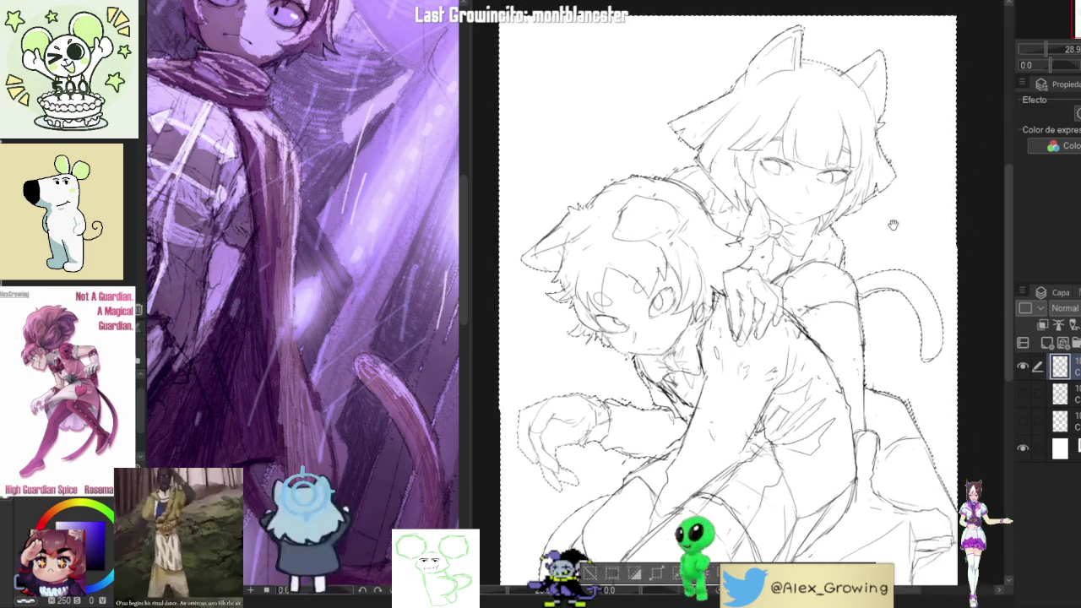
left_click_drag(903, 210, 865, 98)
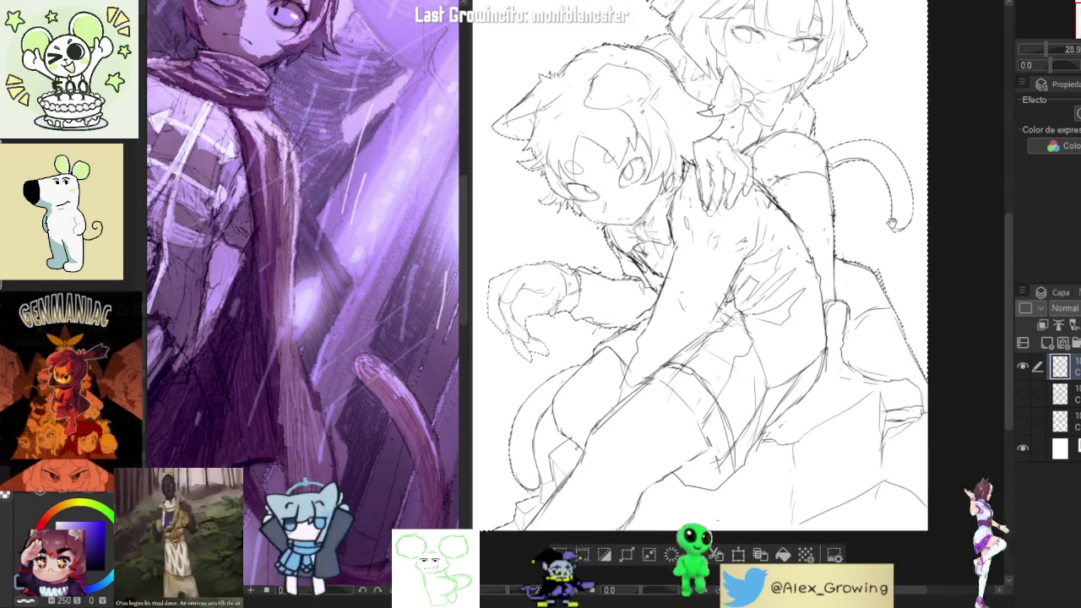
left_click_drag(891, 222, 894, 218)
left_click_drag(916, 292, 944, 312)
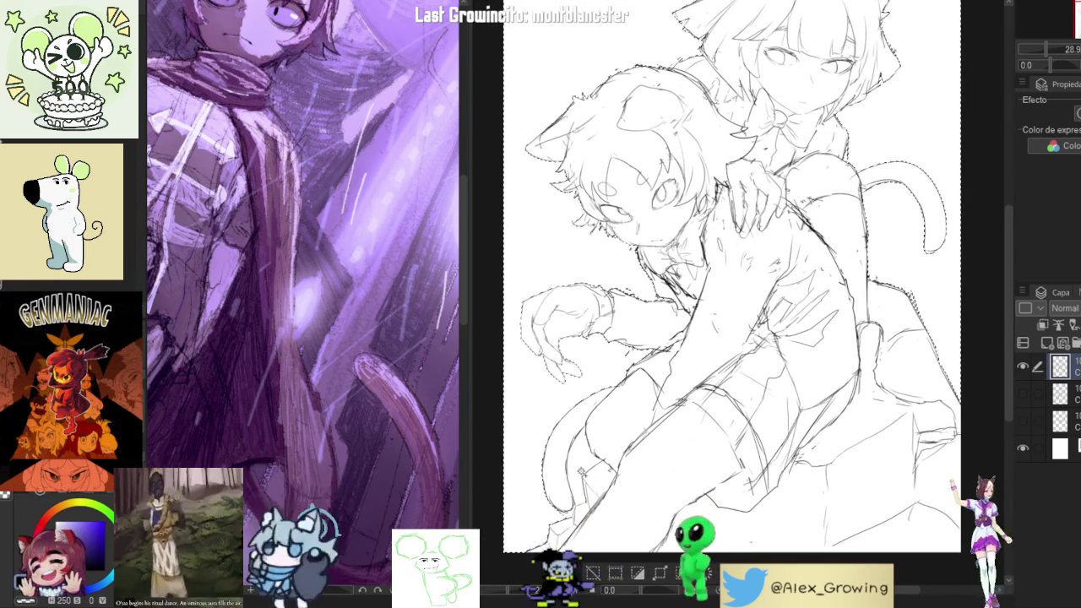
scroll(588, 501, "up", 5)
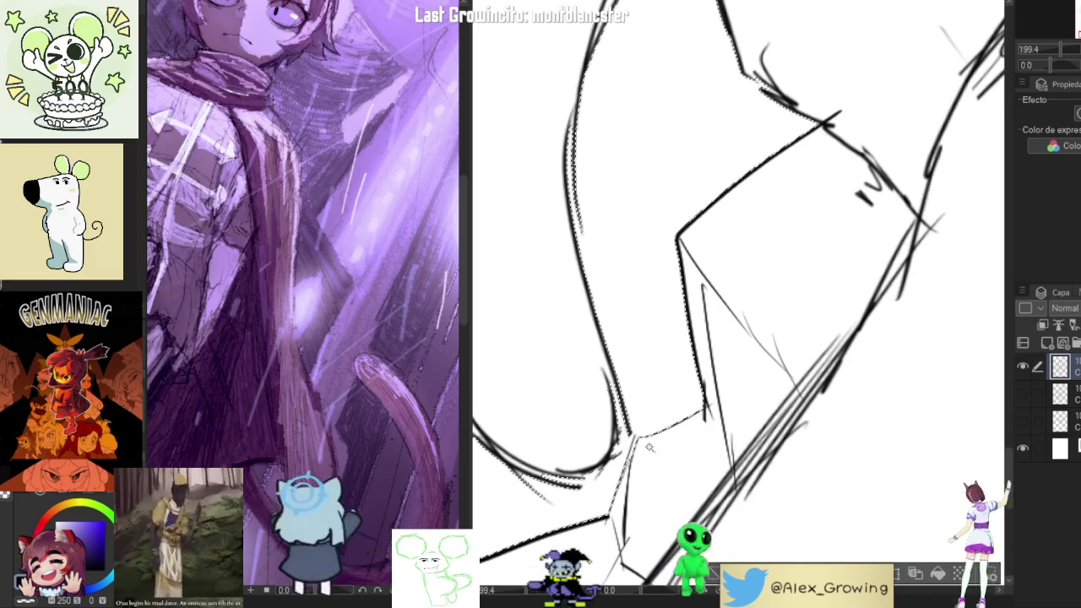
scroll(718, 380, "up", 2)
scroll(786, 333, "up", 2)
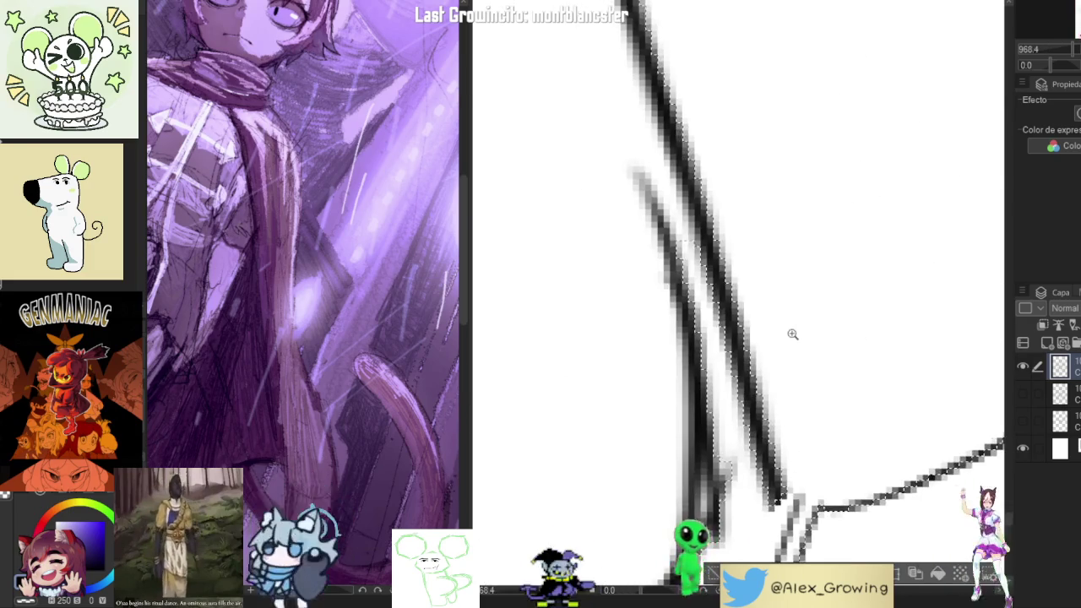
scroll(785, 331, "down", 8)
scroll(784, 331, "down", 5)
scroll(760, 338, "down", 1)
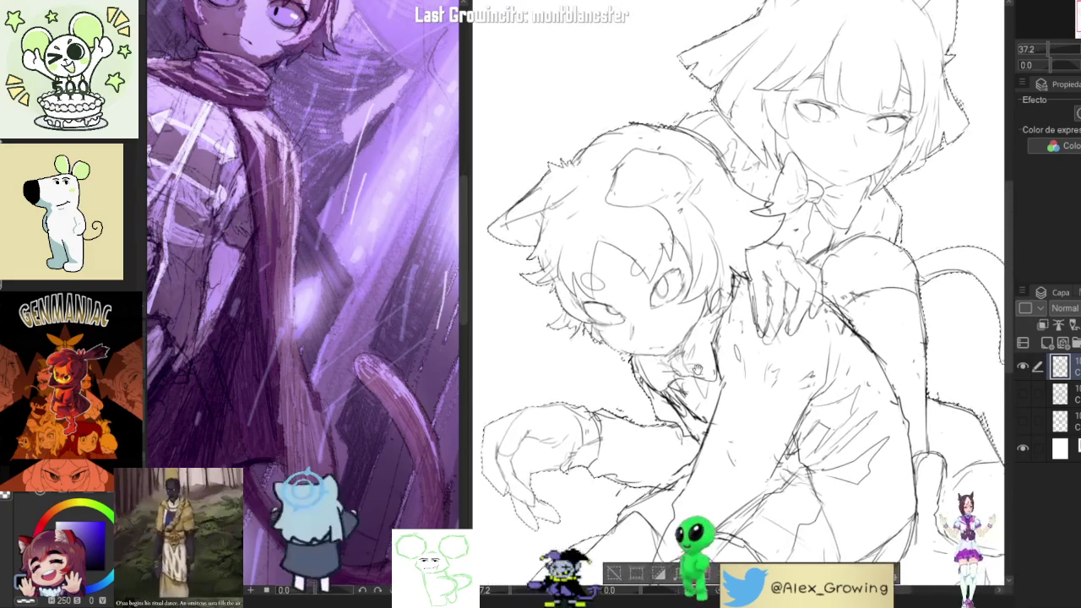
scroll(669, 350, "up", 3)
scroll(668, 350, "up", 5)
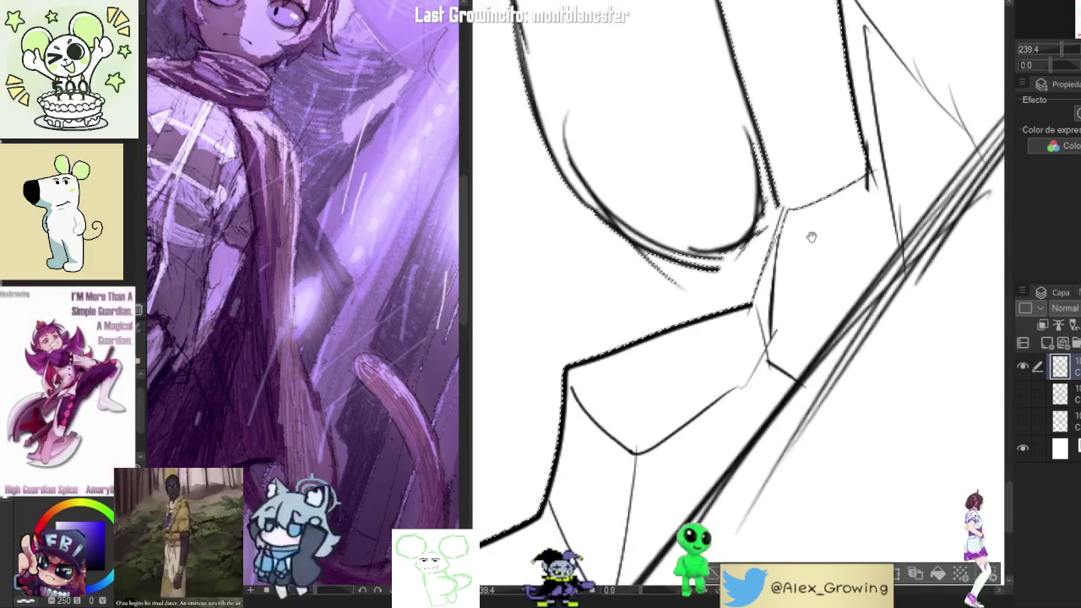
scroll(818, 238, "down", 4)
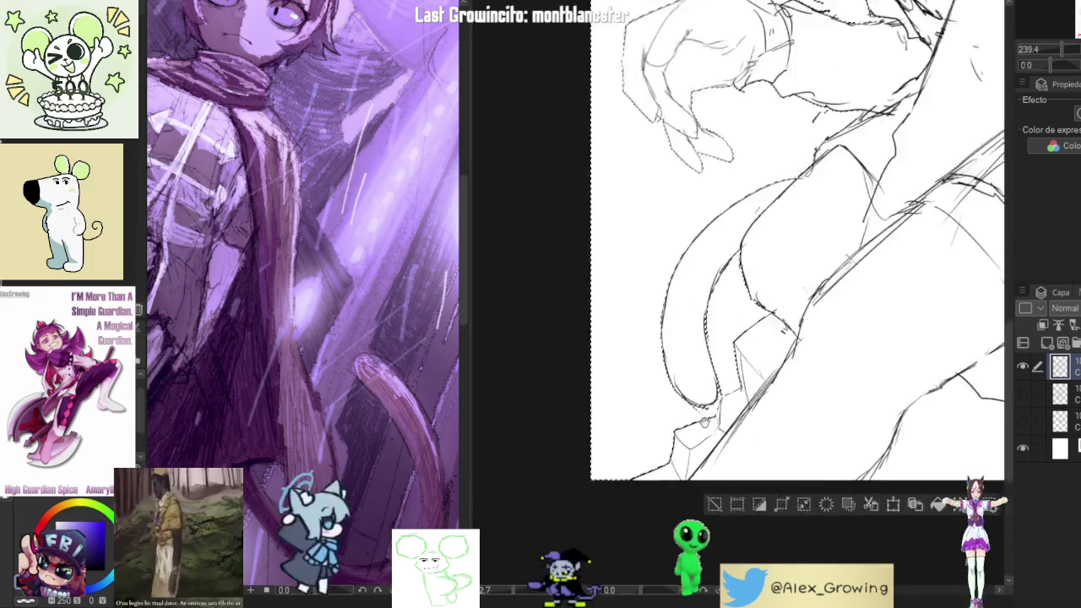
left_click_drag(818, 239, 769, 360)
scroll(761, 363, "up", 4)
scroll(700, 387, "down", 5)
scroll(699, 387, "up", 5)
scroll(710, 393, "down", 3)
scroll(717, 399, "down", 1)
scroll(720, 380, "up", 3)
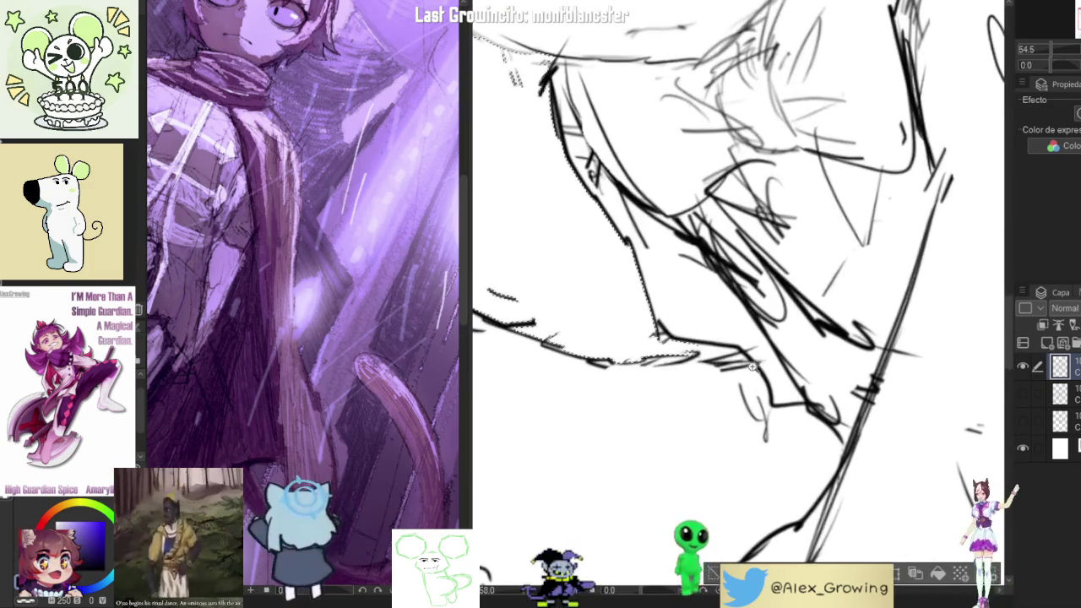
scroll(714, 356, "up", 3)
scroll(765, 328, "down", 5)
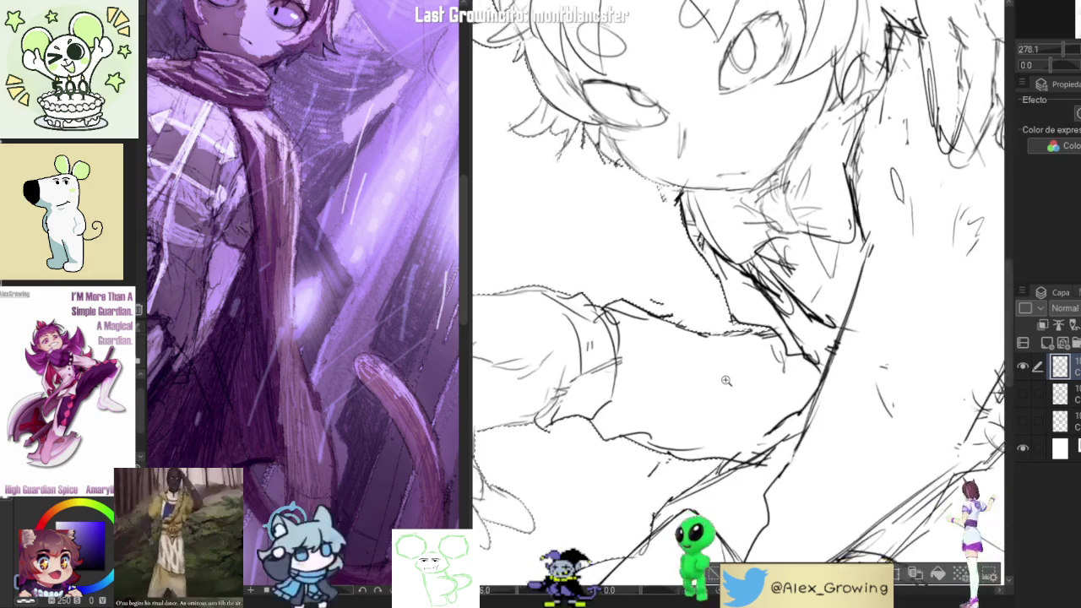
scroll(845, 253, "down", 4)
scroll(929, 169, "down", 2)
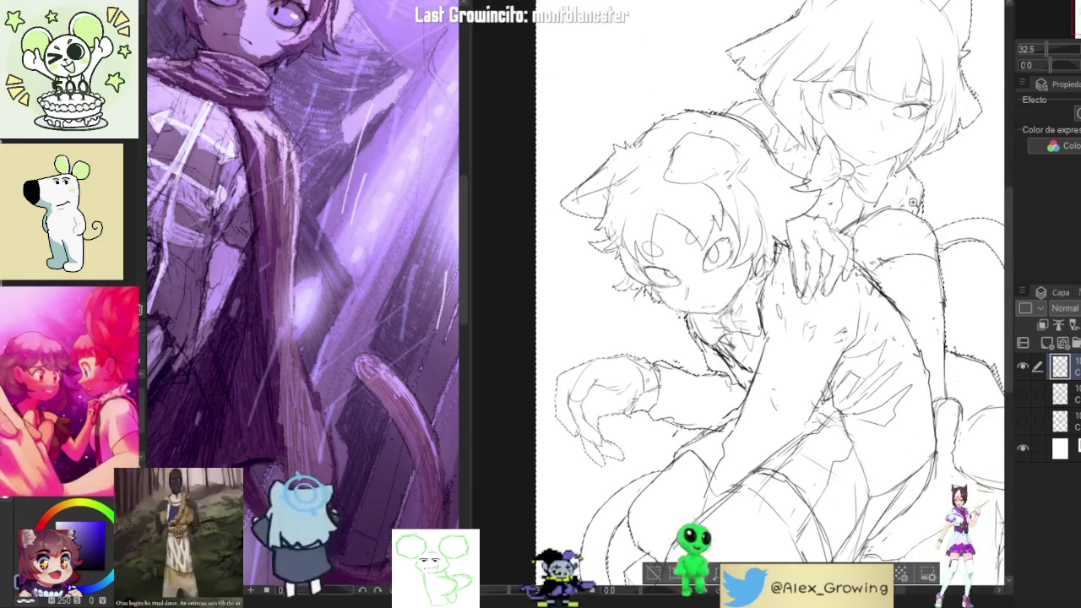
scroll(709, 260, "down", 2)
scroll(691, 360, "up", 2)
scroll(690, 360, "up", 3)
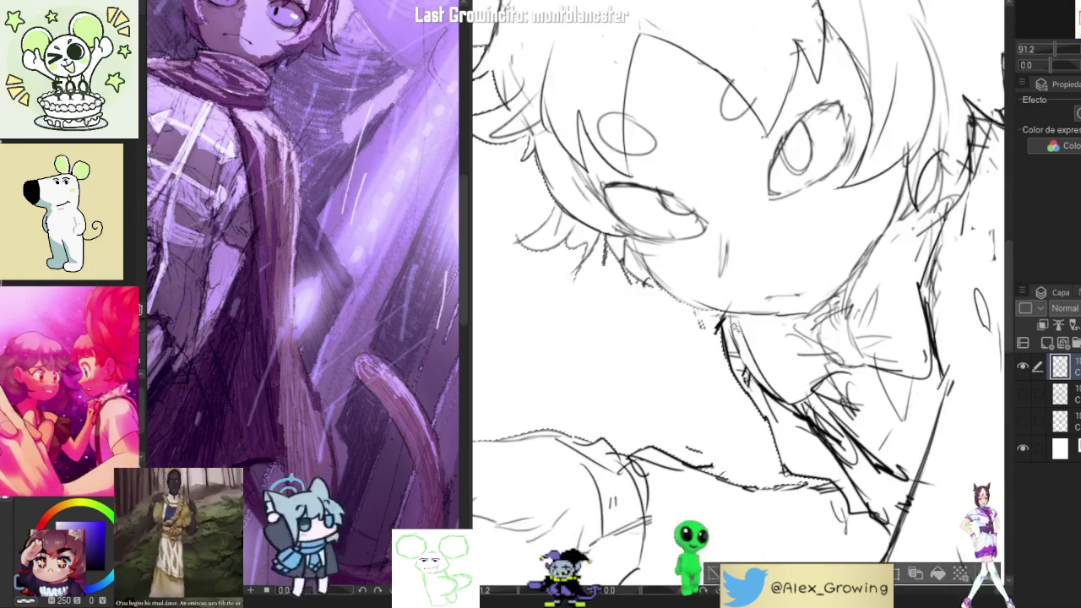
scroll(700, 322, "up", 4)
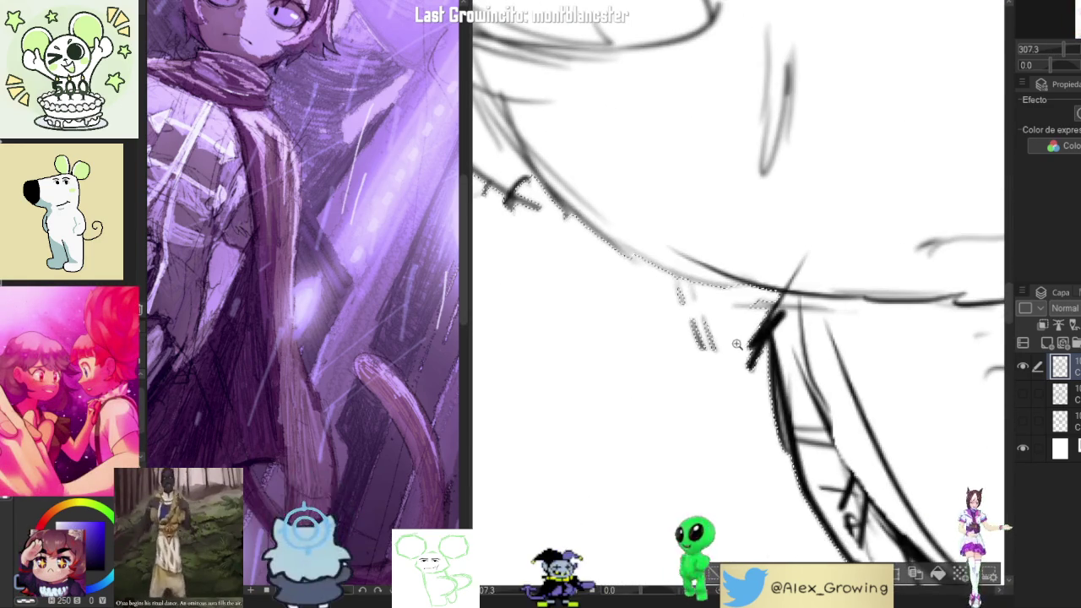
scroll(740, 342, "down", 3)
scroll(740, 342, "down", 2)
scroll(740, 343, "down", 1)
scroll(740, 342, "down", 1)
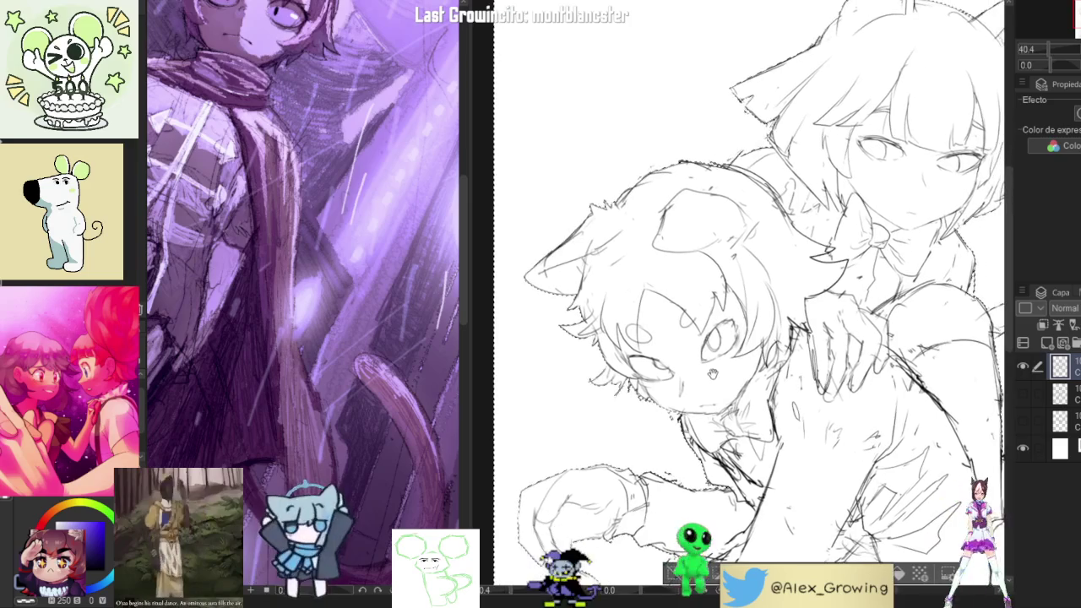
scroll(740, 342, "down", 1)
scroll(740, 342, "down", 1)
scroll(947, 494, "down", 1)
left_click_drag(819, 205, 829, 187)
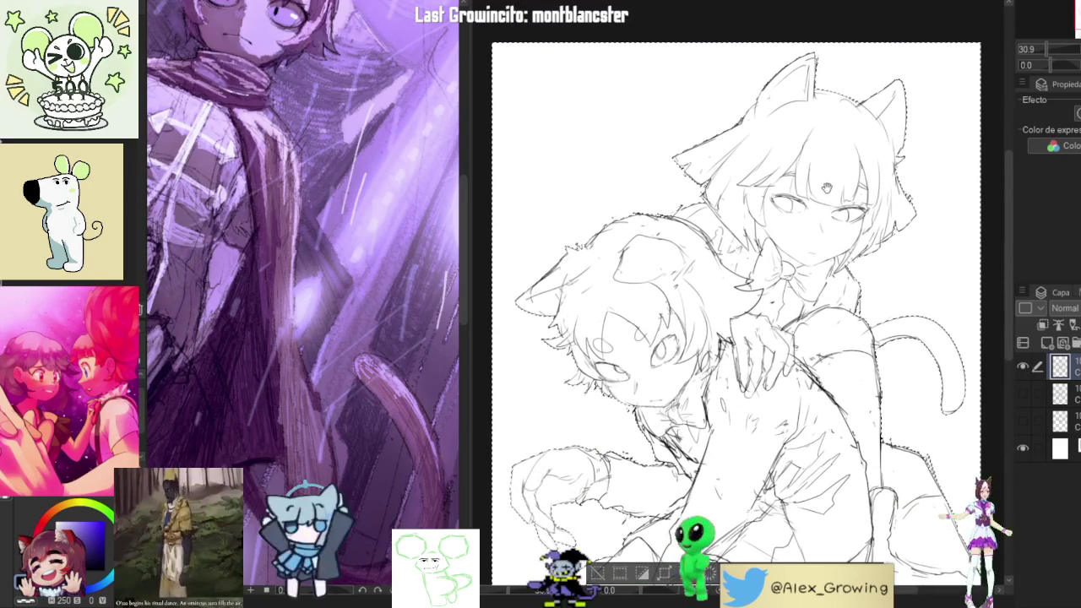
scroll(845, 254, "up", 1)
scroll(859, 315, "up", 2)
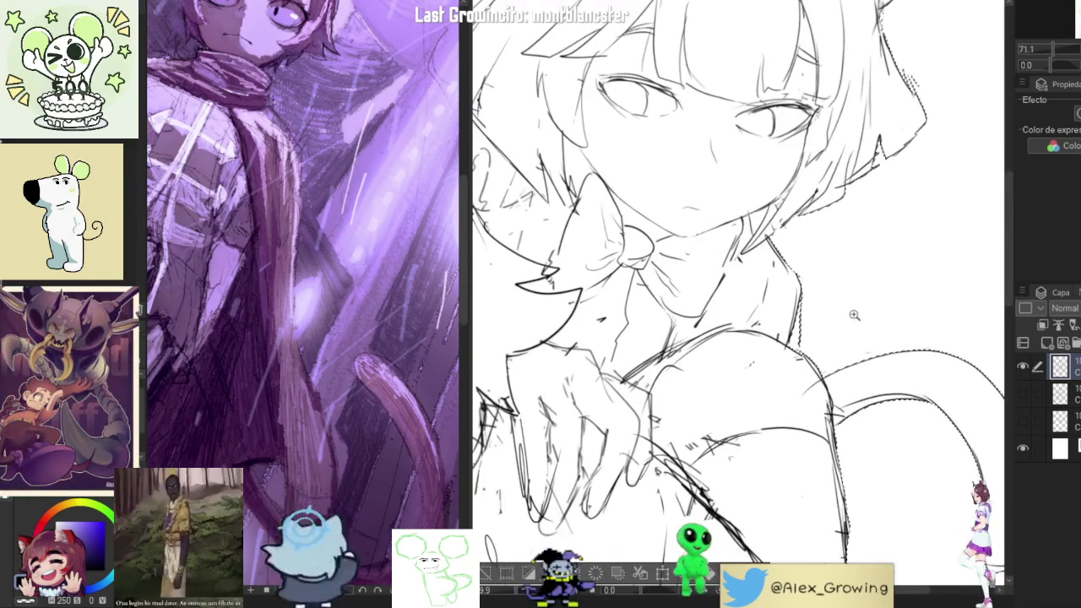
scroll(812, 335, "down", 1)
scroll(812, 335, "down", 1)
scroll(812, 336, "down", 1)
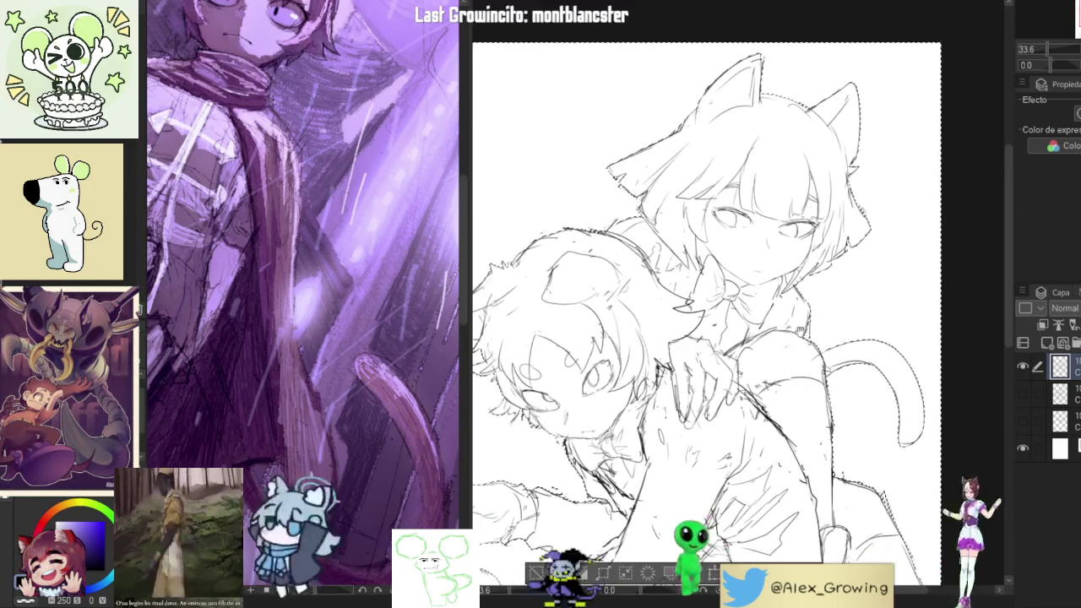
scroll(740, 304, "down", 1)
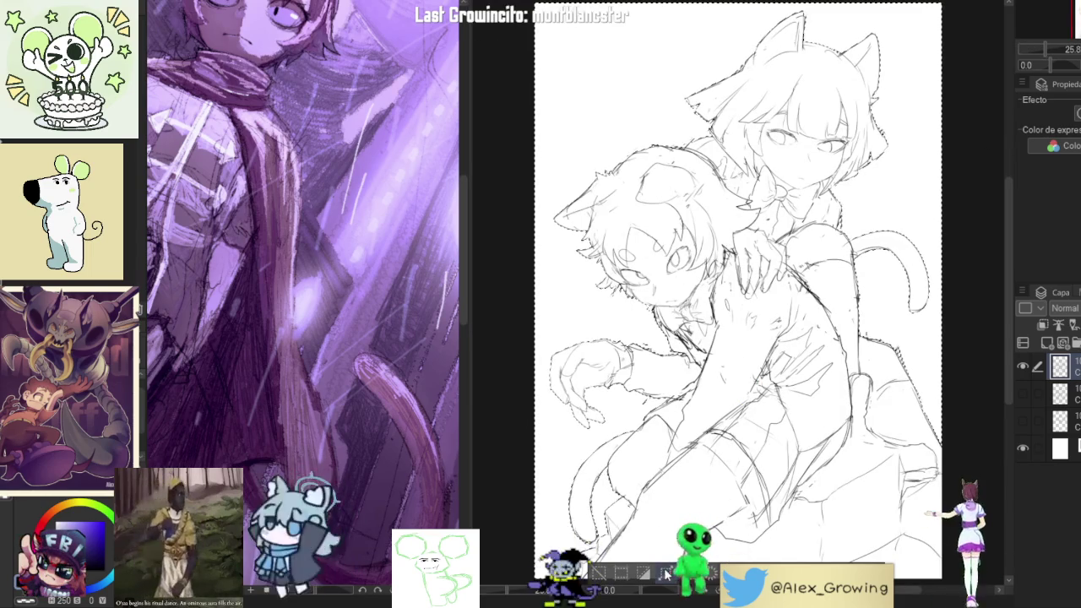
Add a new folder and layer below the sketch, fill the selection grey, then deselect
key("alt+bracketleft")
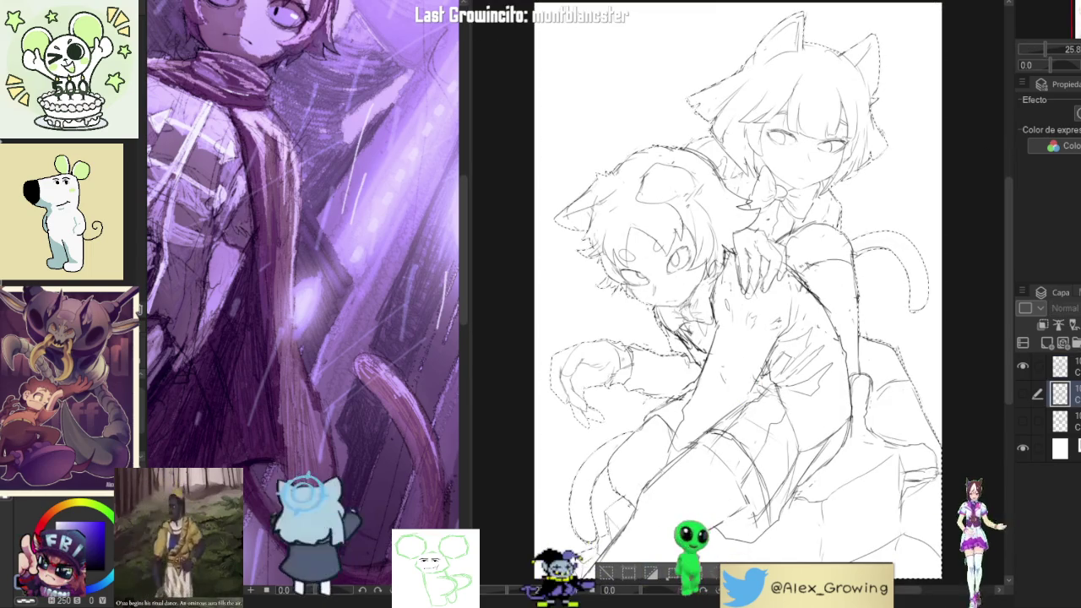
left_click(1076, 344)
left_click(1029, 347)
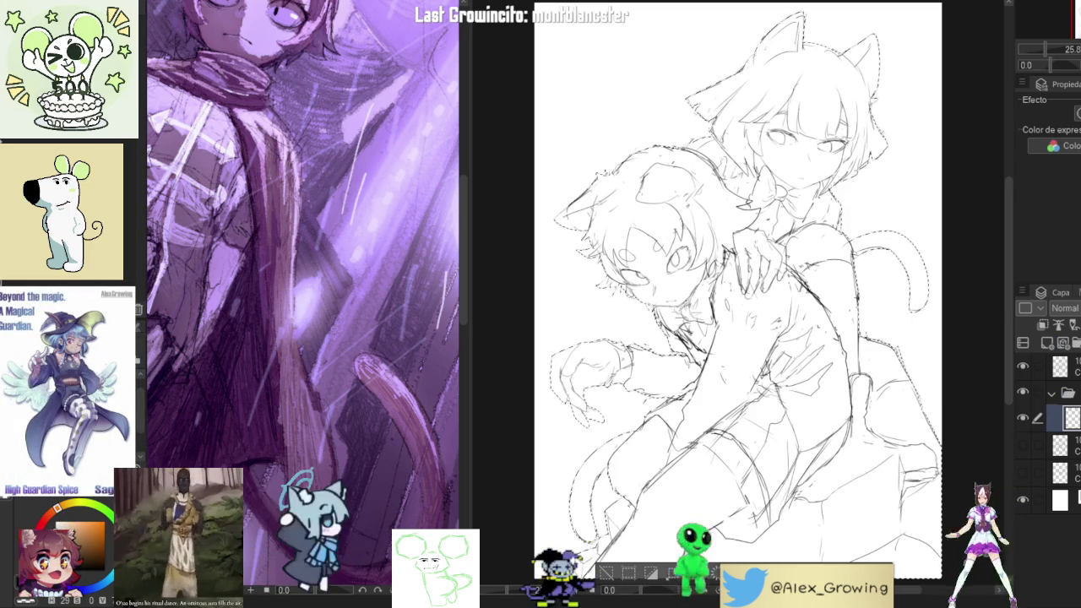
left_click(649, 575)
left_click(607, 576)
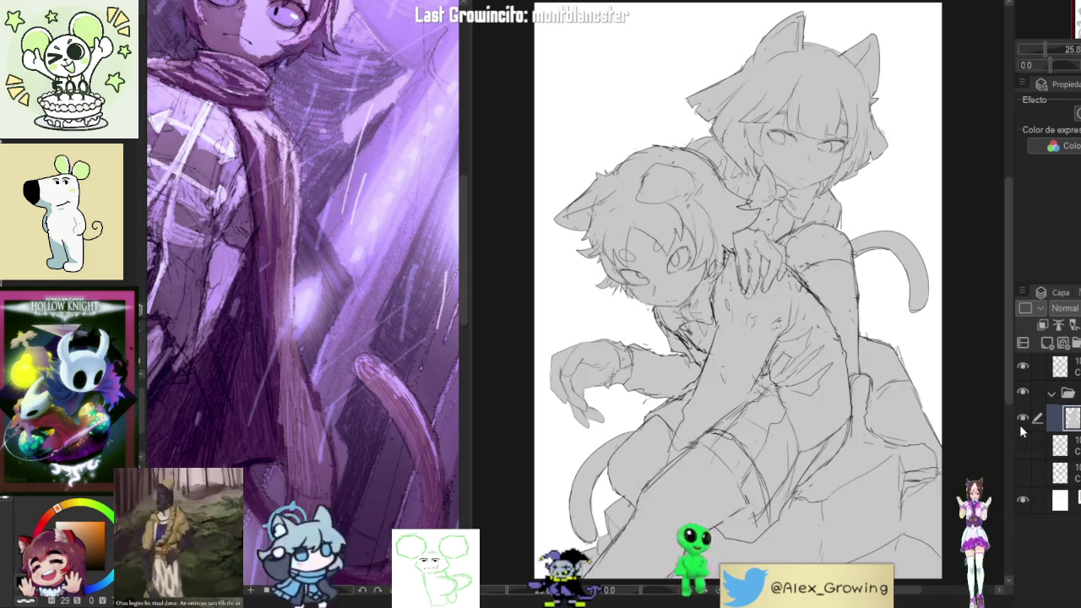
Zoom in and hide the sketch layer to check the grey silhouette
scroll(678, 272, "up", 5)
scroll(678, 272, "down", 3)
scroll(678, 272, "down", 3)
scroll(678, 272, "up", 1)
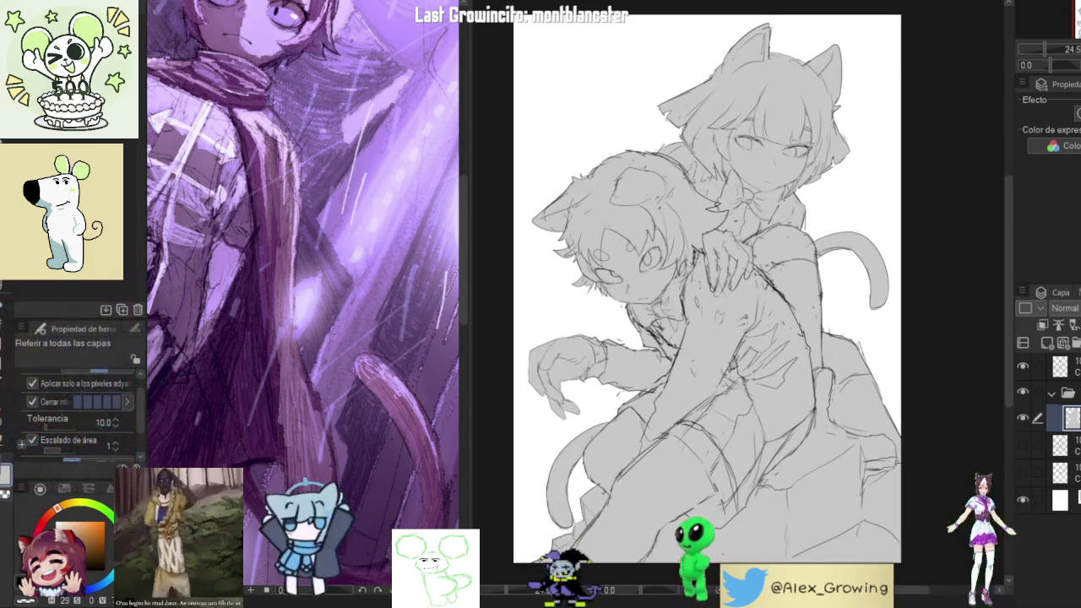
scroll(708, 288, "up", 1)
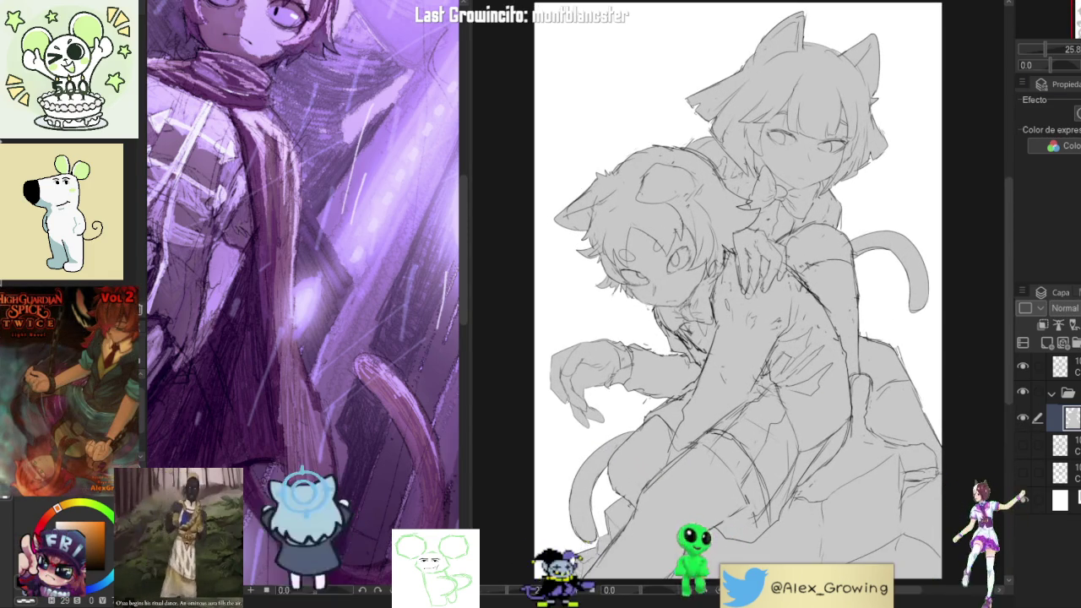
left_click(1023, 367)
Toggle the sketch layer's visibility to compare it with the grey silhouette
left_click(1023, 368)
left_click(1022, 365)
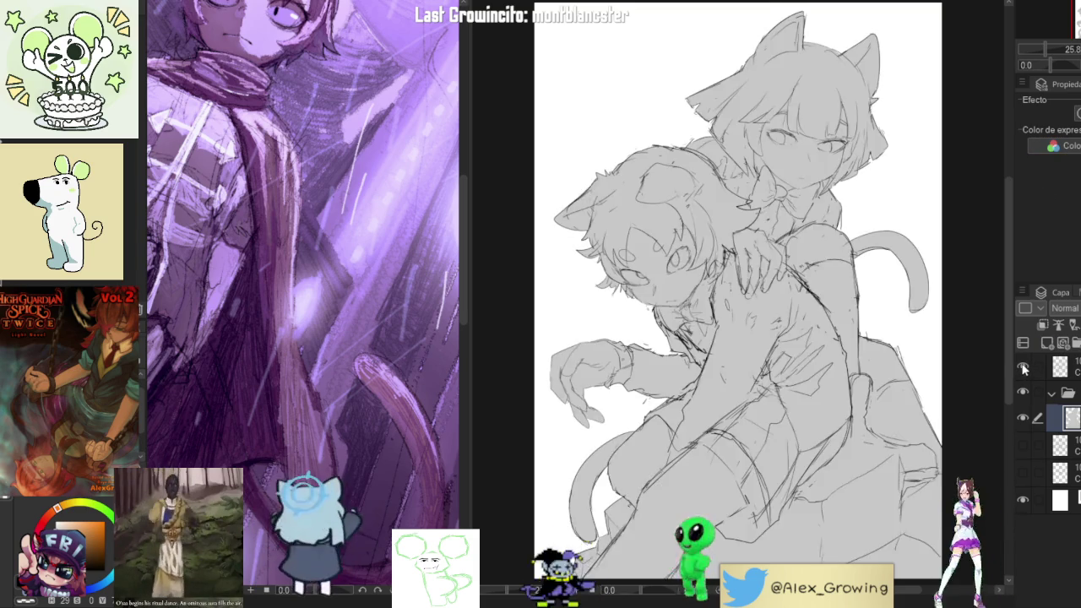
left_click(1022, 366)
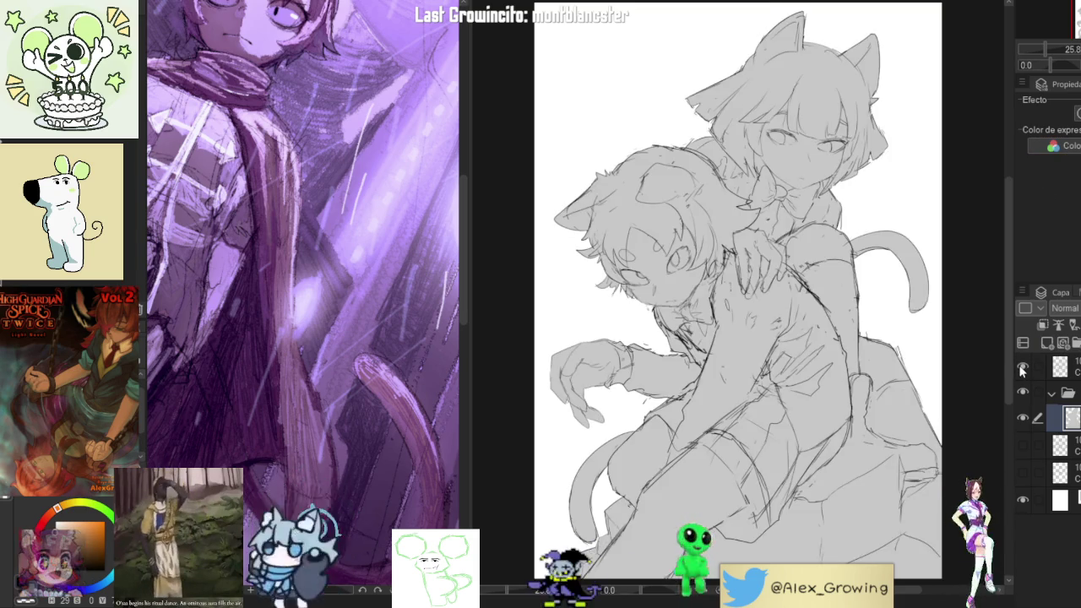
left_click(1021, 366)
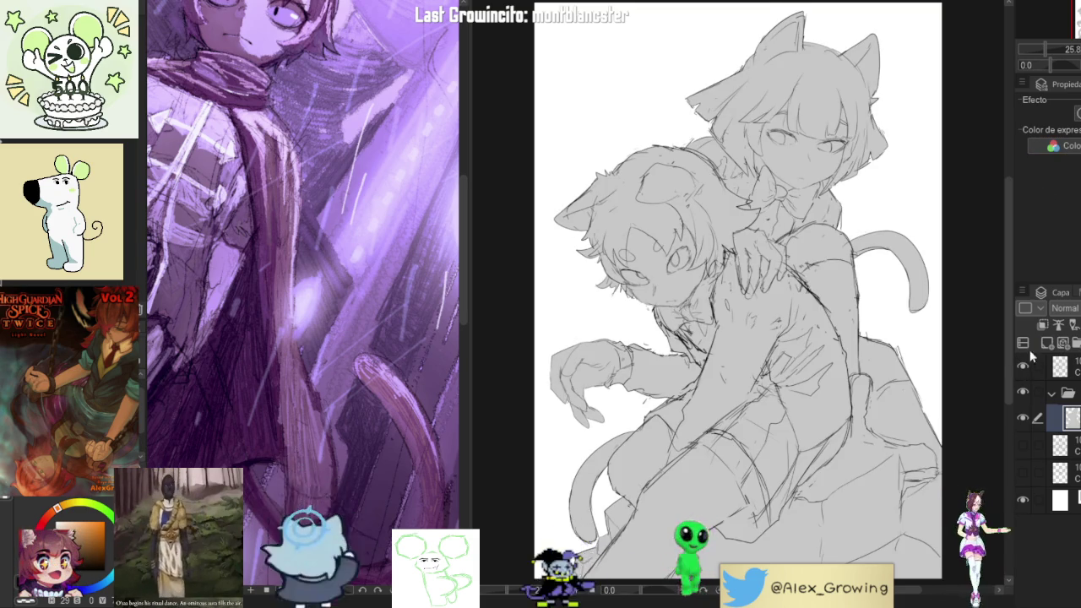
left_click(1022, 417)
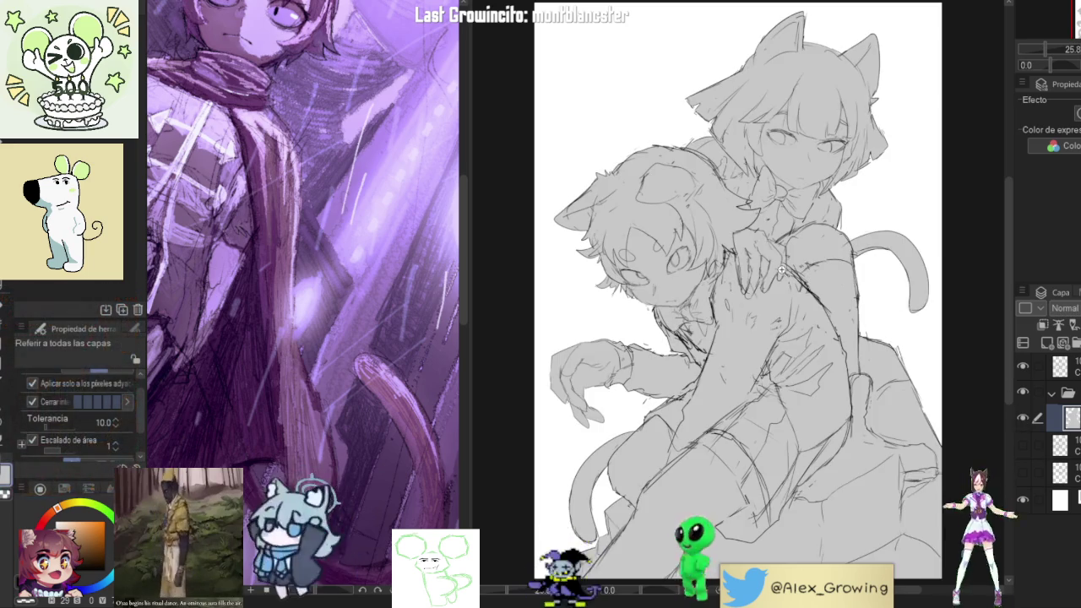
scroll(719, 293, "up", 5)
scroll(719, 293, "down", 4)
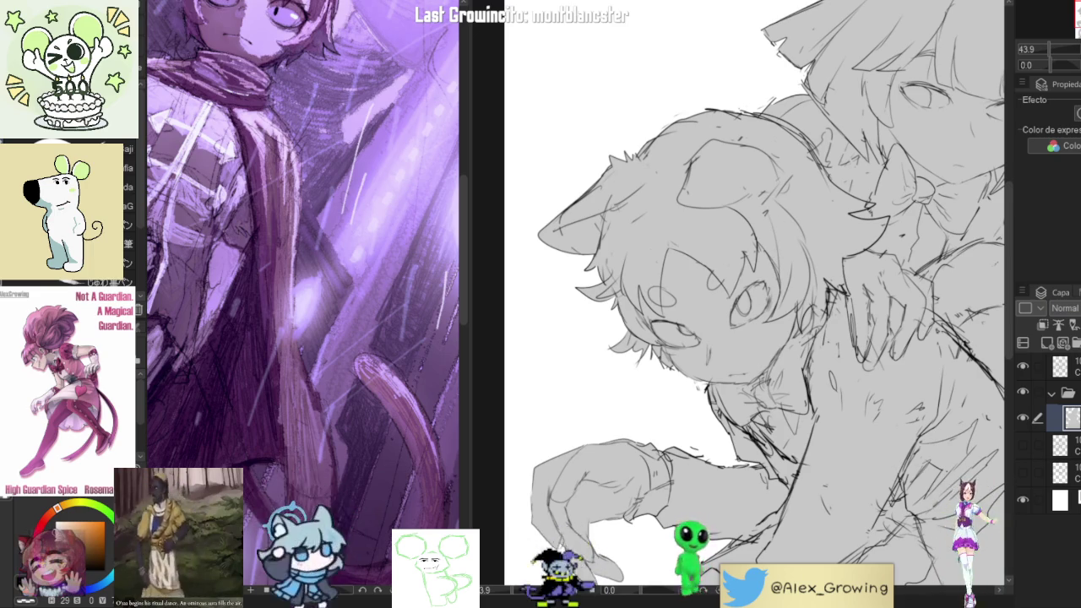
Try three strokes on the boy's hair, undoing each one
left_click_drag(639, 221, 632, 363)
key("ctrl+z")
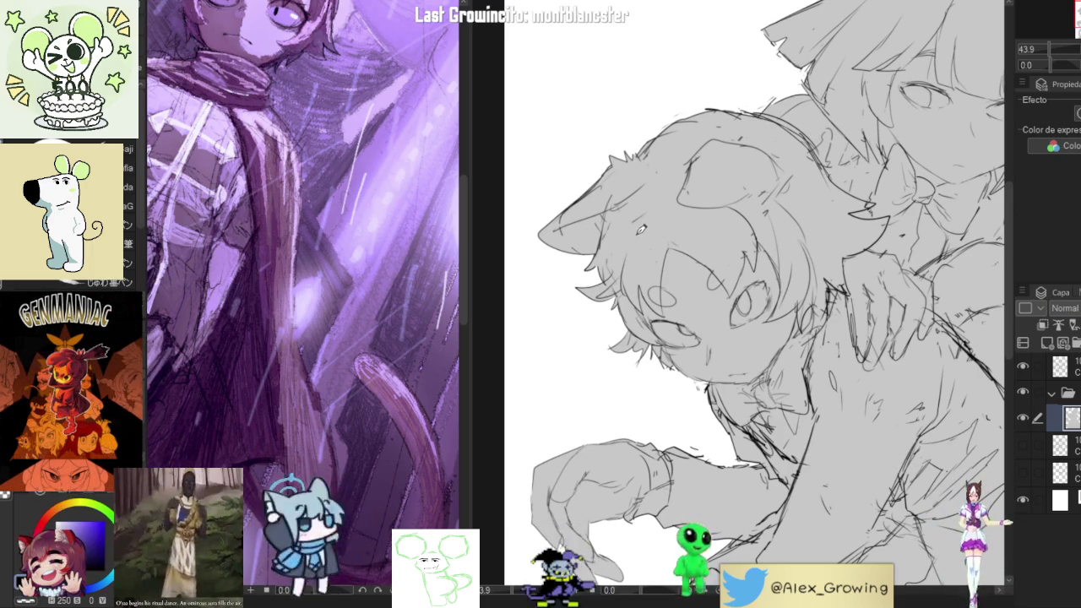
left_click_drag(640, 215, 637, 275)
key("ctrl+z")
left_click_drag(672, 220, 647, 318)
key("ctrl+z")
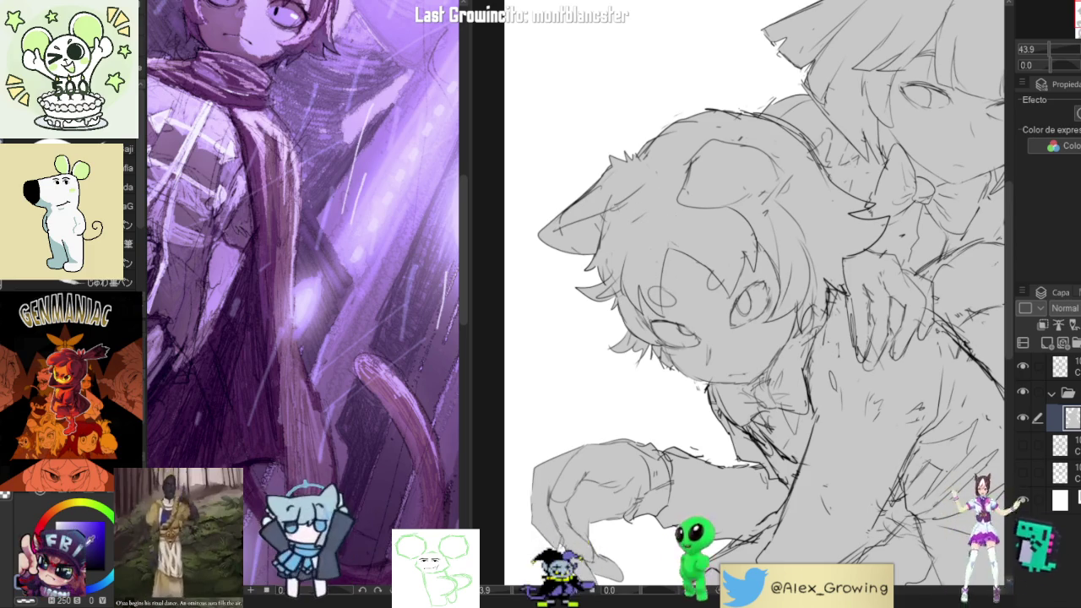
Frame a character's head in the reference, then lay a brown stroke on the boy's hair
left_click_drag(357, 224, 337, 420)
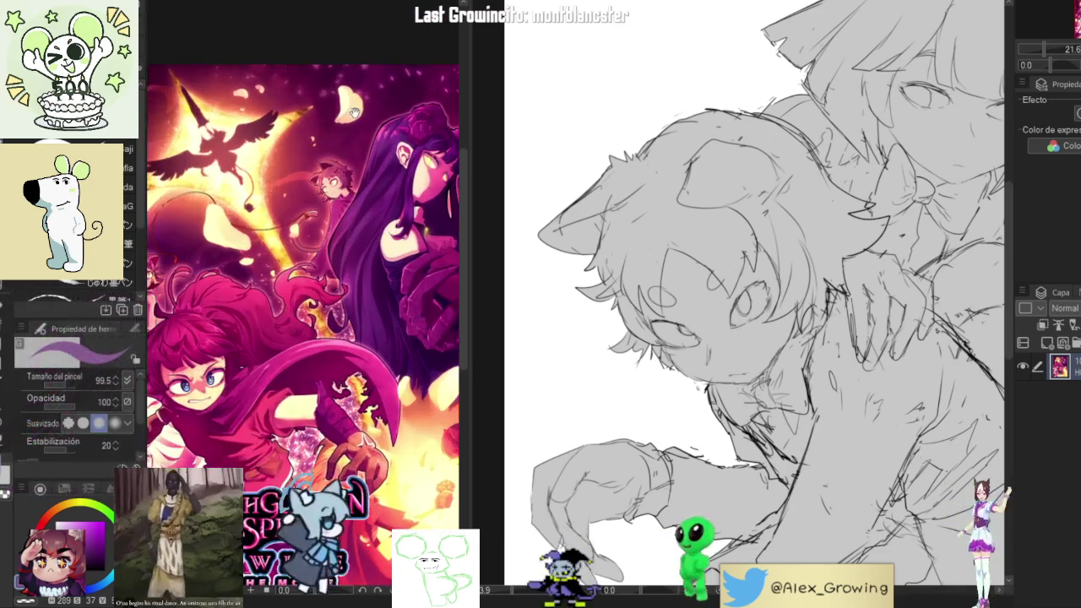
scroll(311, 275, "up", 3)
scroll(321, 245, "up", 3)
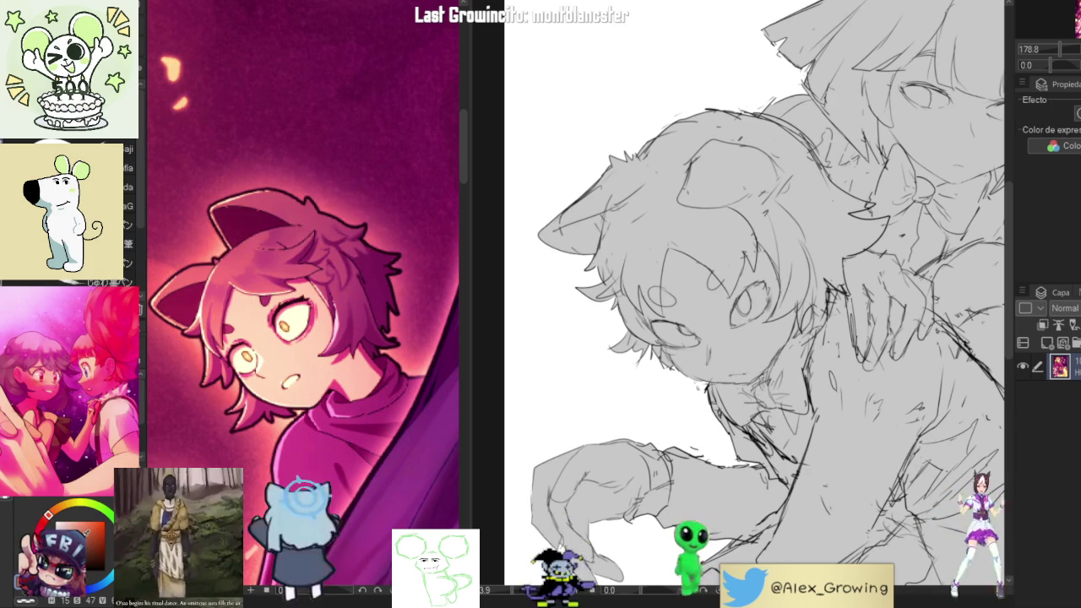
left_click_drag(647, 203, 642, 279)
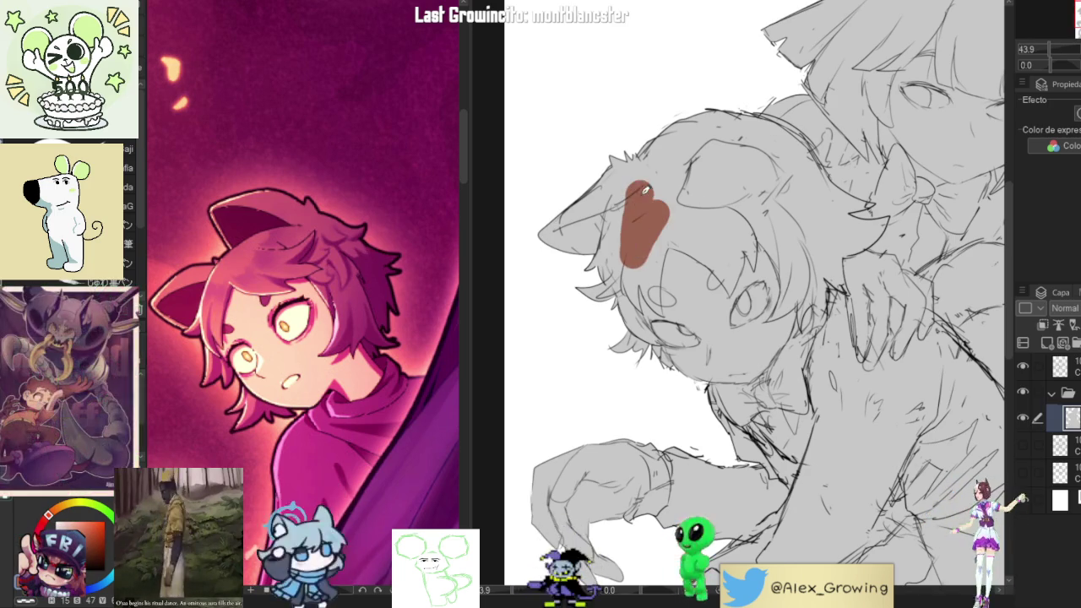
Paint brown down the side of the boy's head and over his left ear
key("ctrl+z")
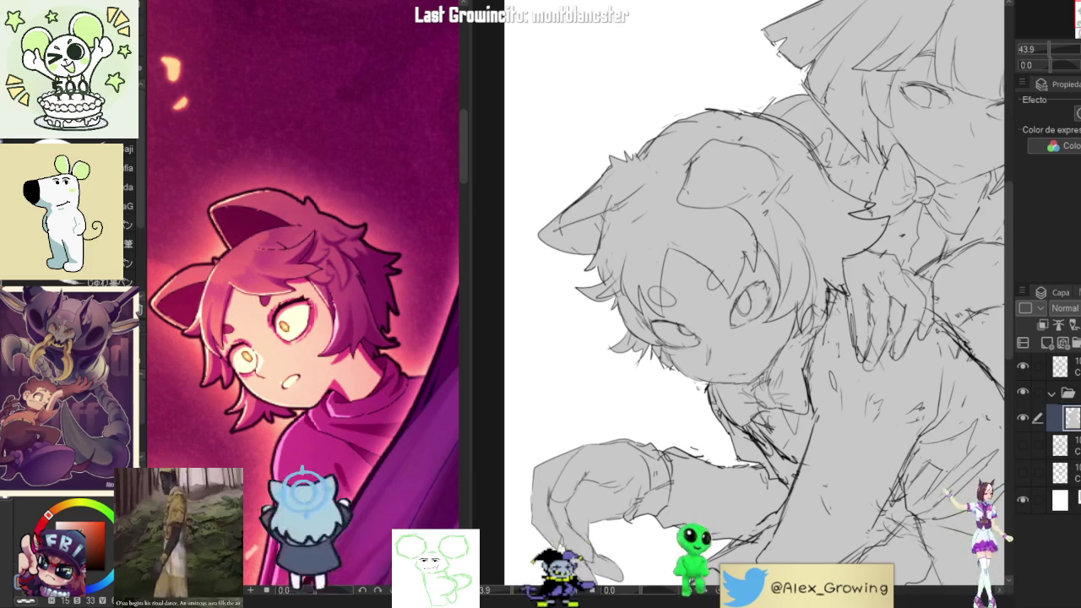
left_click(619, 220)
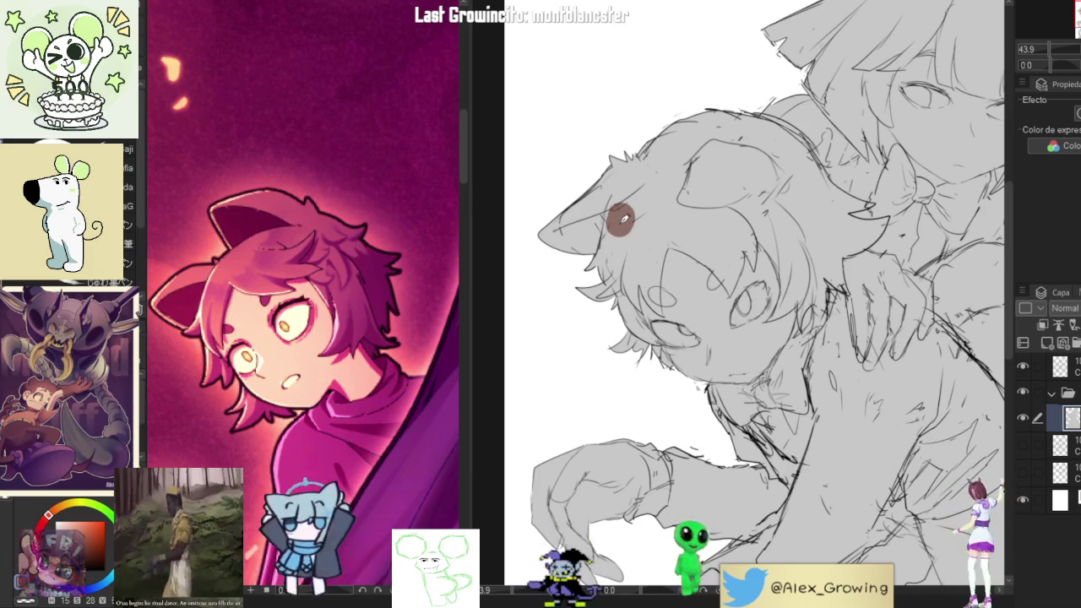
key("ctrl+z")
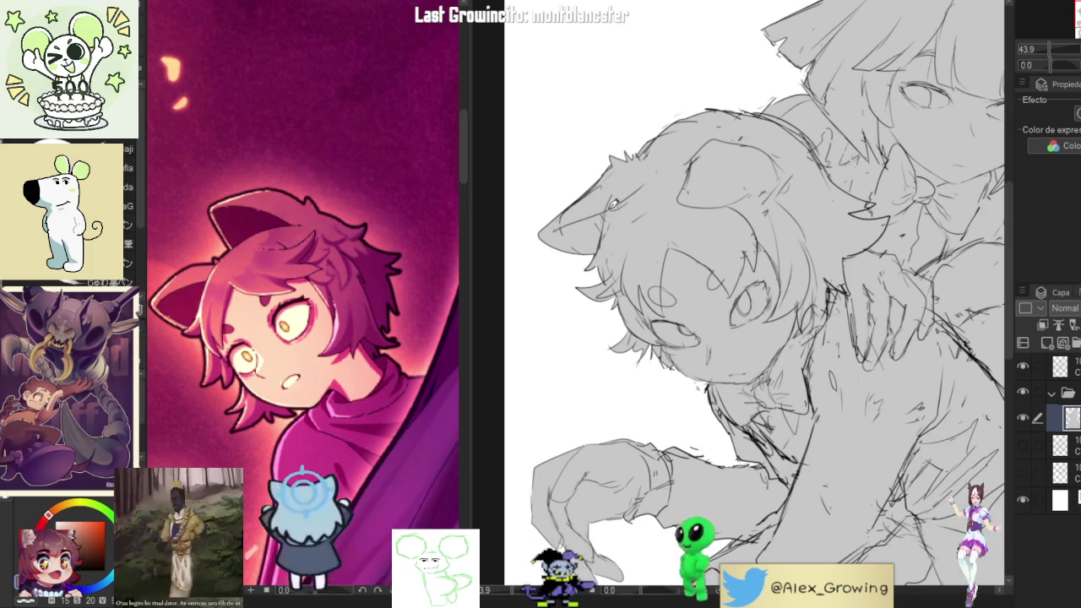
left_click_drag(603, 203, 612, 279)
mouse_move(605, 228)
left_mouse_down()
mouse_move(622, 316)
mouse_move(659, 332)
left_mouse_up()
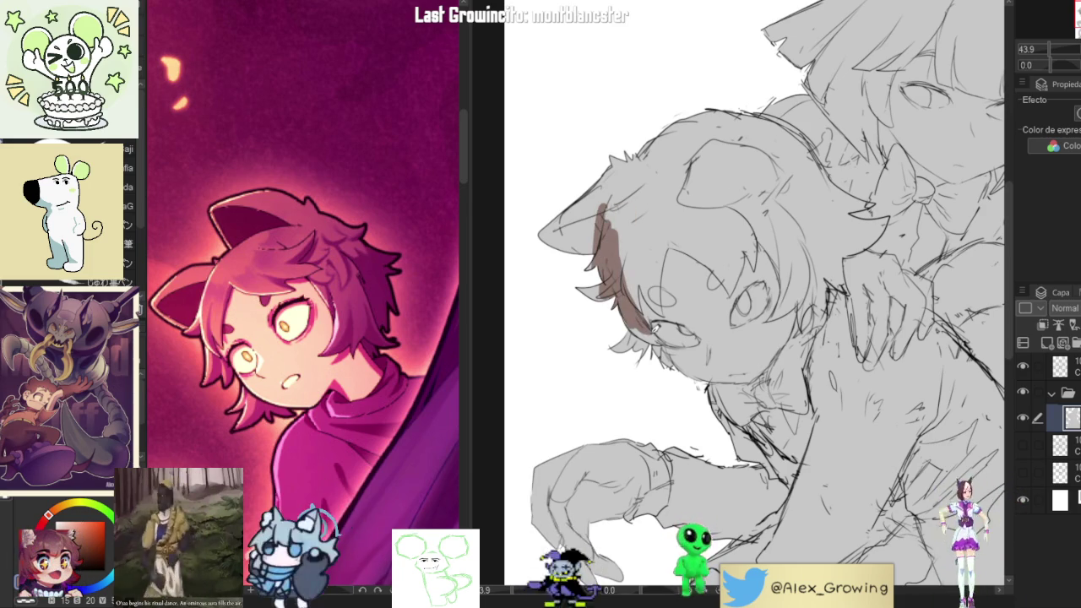
mouse_move(612, 212)
left_mouse_down()
mouse_move(607, 179)
mouse_move(581, 249)
left_mouse_up()
left_click_drag(583, 173, 557, 245)
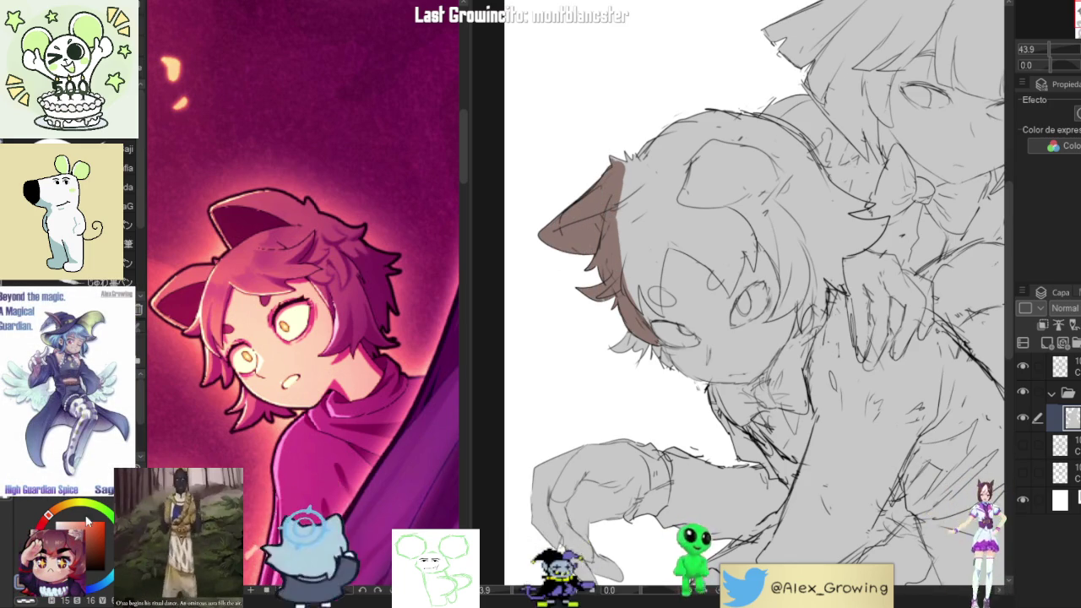
left_click_drag(622, 328, 644, 347)
left_click_drag(597, 219, 579, 249)
left_click_drag(561, 207, 577, 274)
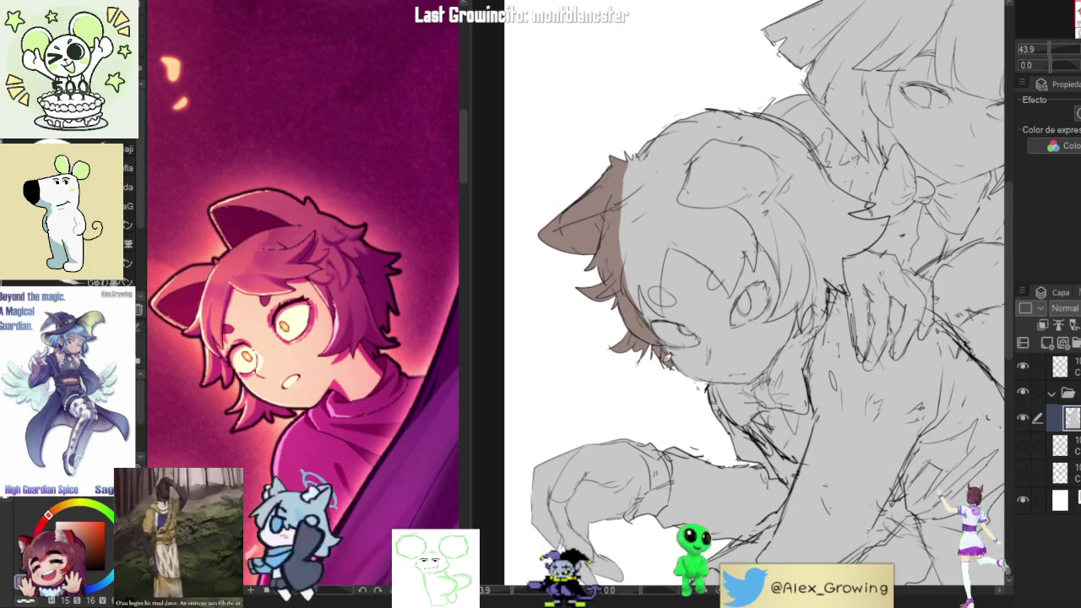
Extend and even out the brown hair over the top of the head
left_click_drag(634, 258, 699, 119)
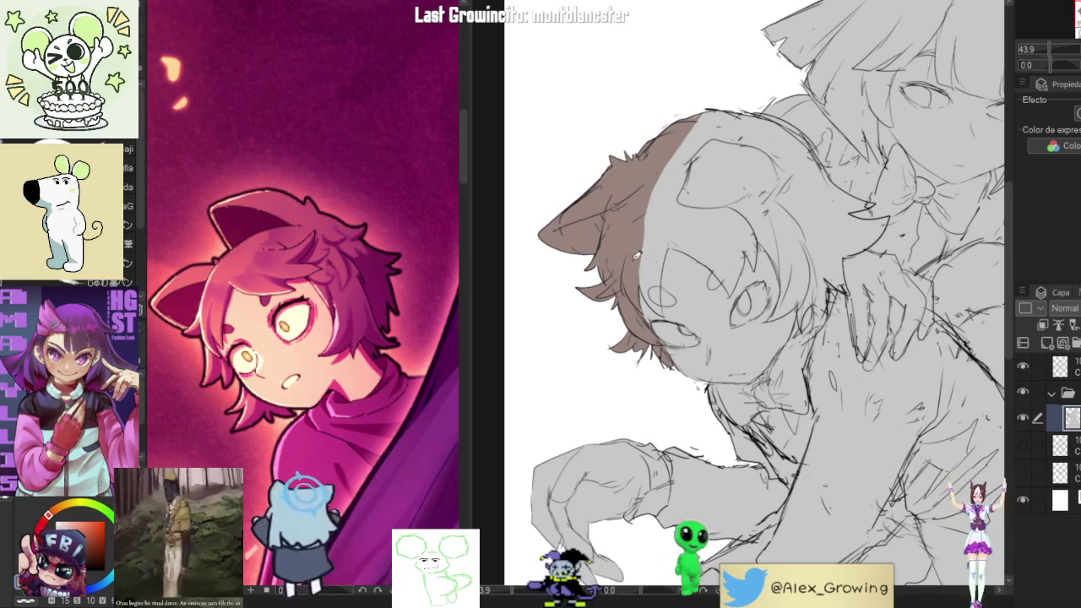
left_click_drag(638, 252, 638, 169)
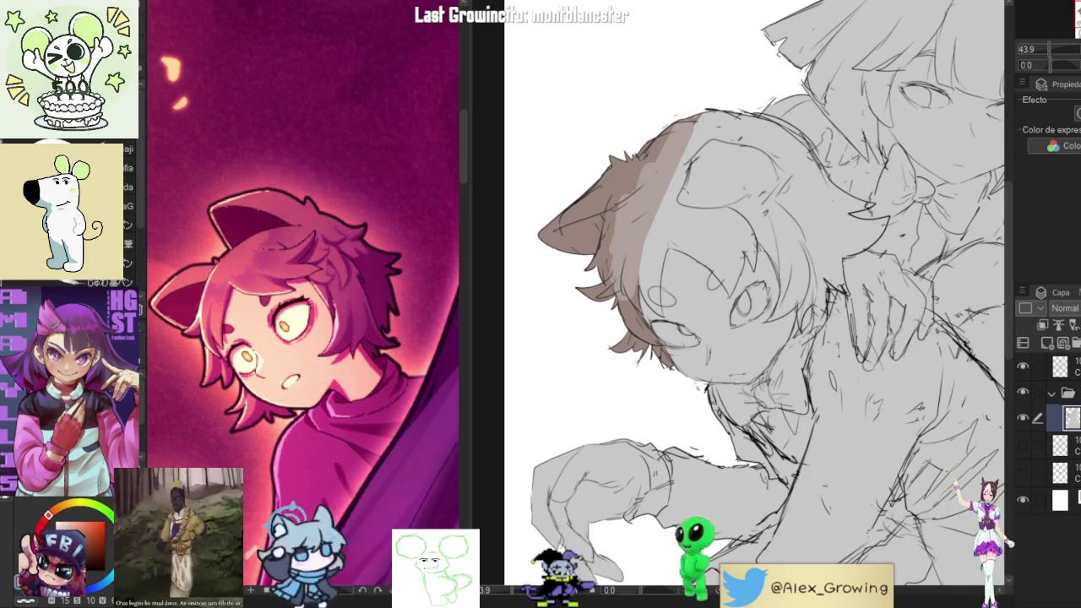
mouse_move(629, 270)
left_mouse_down()
mouse_move(651, 165)
mouse_move(672, 219)
left_mouse_up()
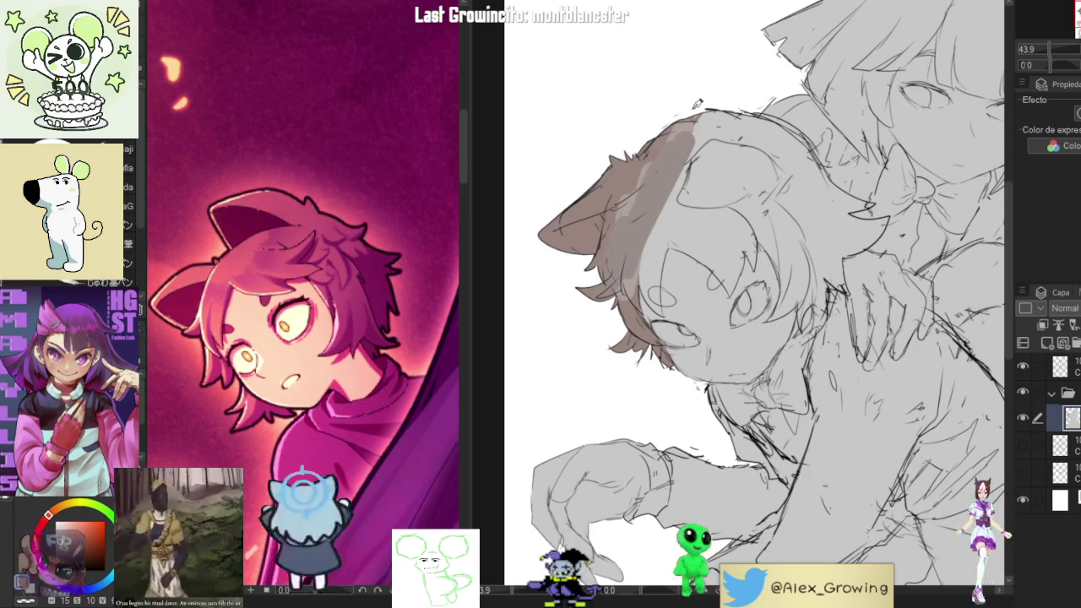
left_click_drag(642, 169, 617, 254)
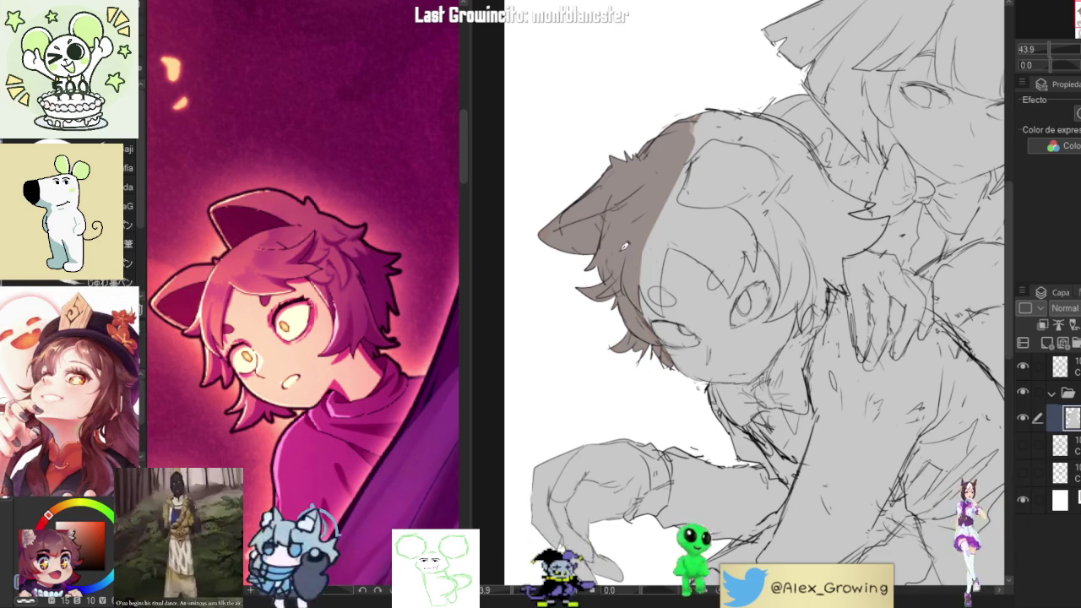
scroll(752, 304, "down", 5)
scroll(751, 304, "up", 6)
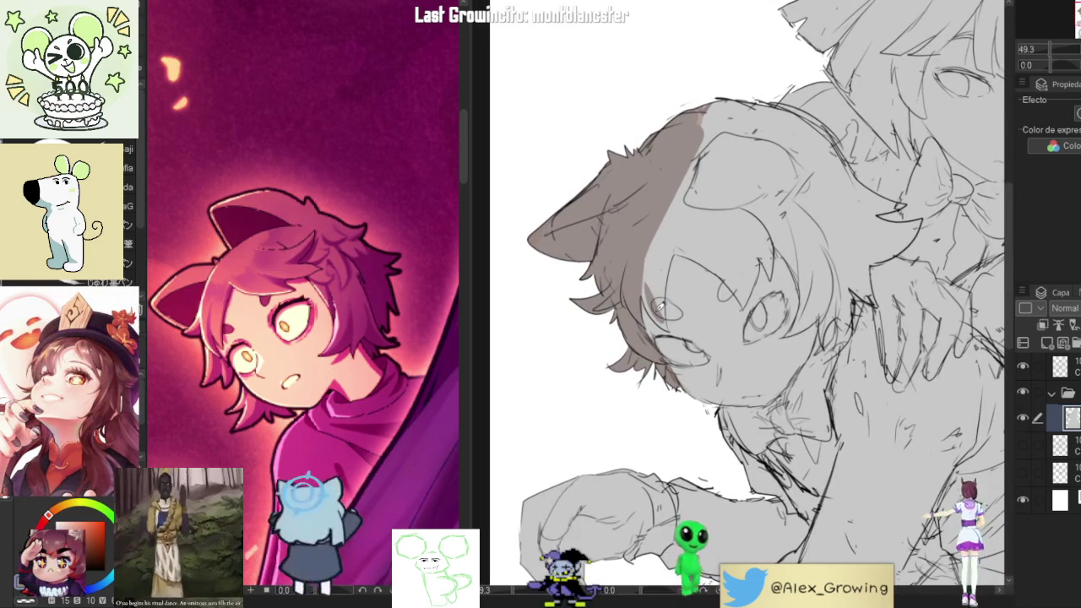
left_click_drag(669, 319, 676, 246)
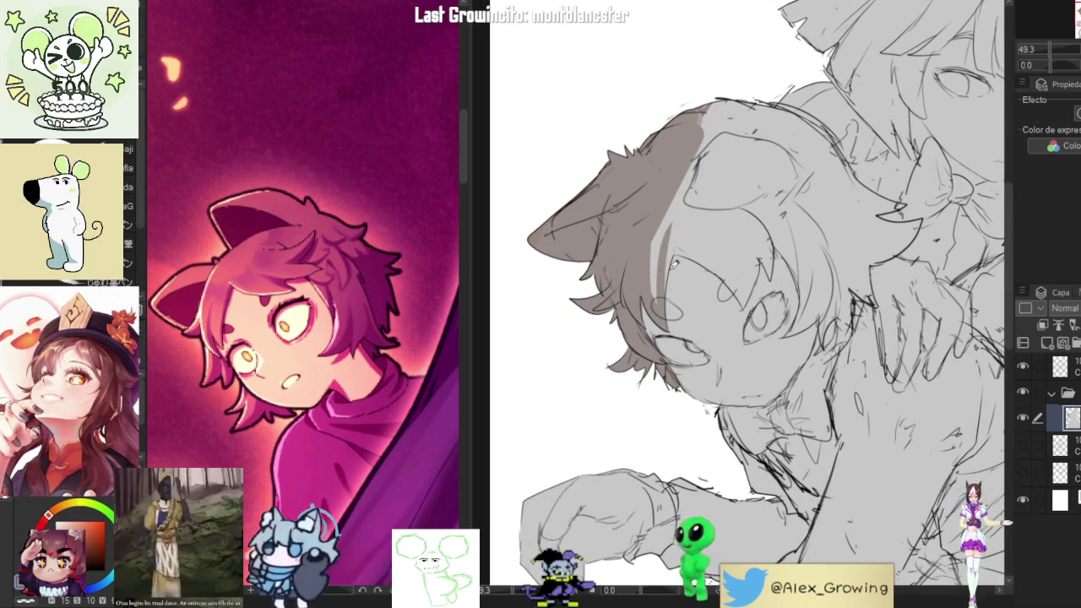
key("ctrl+z")
left_click_drag(687, 160, 722, 99)
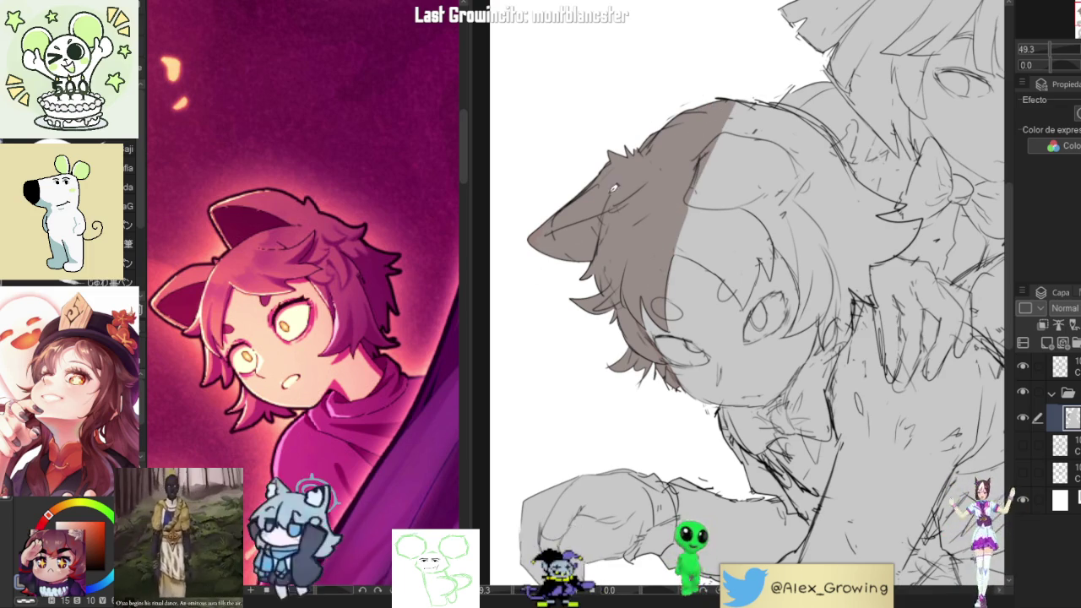
Rotate the view and fill the hair edge and its light streak with brown
mouse_move(614, 187)
left_mouse_down()
mouse_move(828, 277)
mouse_move(838, 395)
left_mouse_up()
key("ctrl+z")
left_click_drag(808, 306, 828, 418)
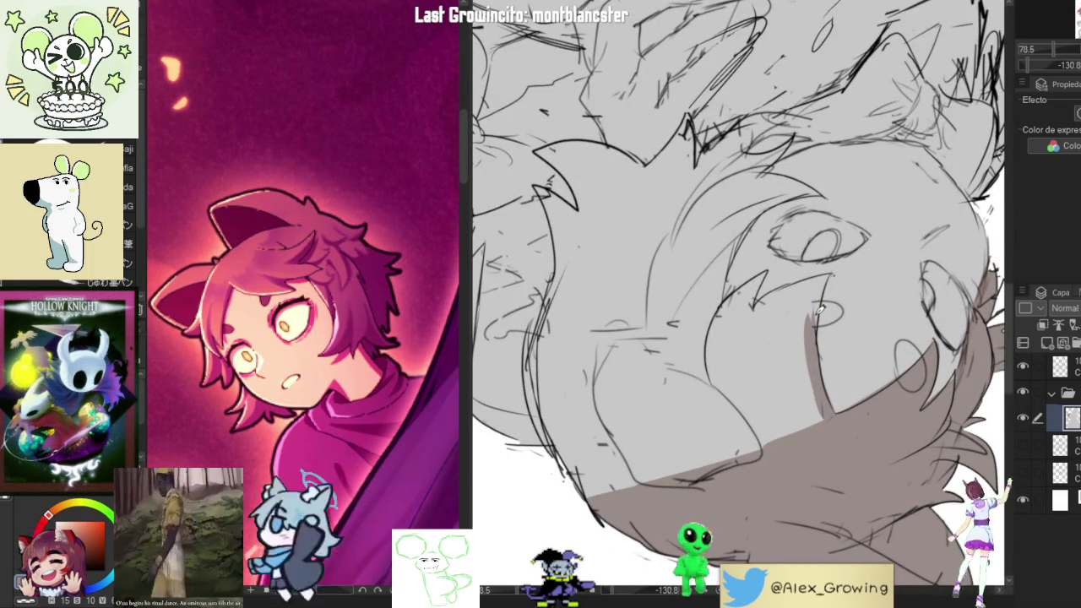
mouse_move(799, 287)
left_mouse_down()
mouse_move(735, 345)
mouse_move(728, 440)
left_mouse_up()
left_click_drag(803, 316, 824, 420)
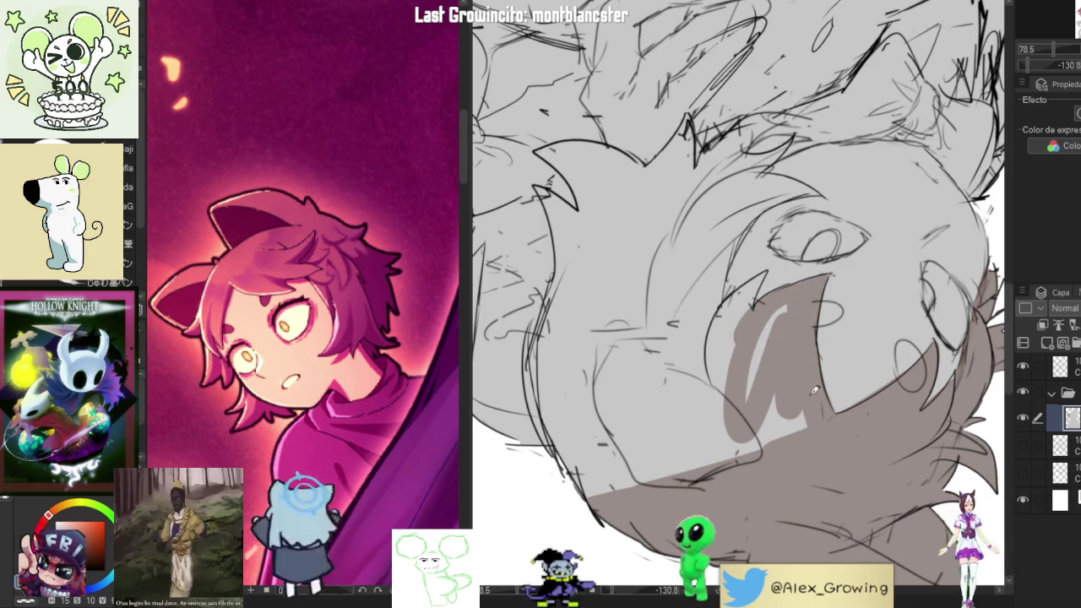
left_click_drag(763, 321, 780, 446)
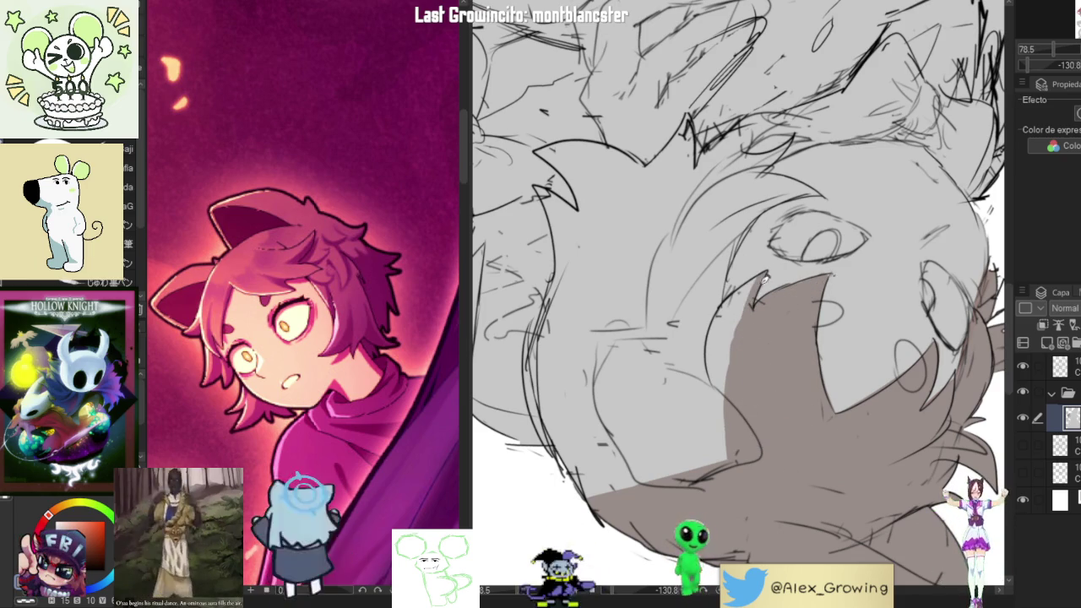
Adjust the view and shift the paint colour toward orange
mouse_move(764, 284)
left_mouse_down()
mouse_move(748, 310)
mouse_move(838, 196)
left_mouse_up()
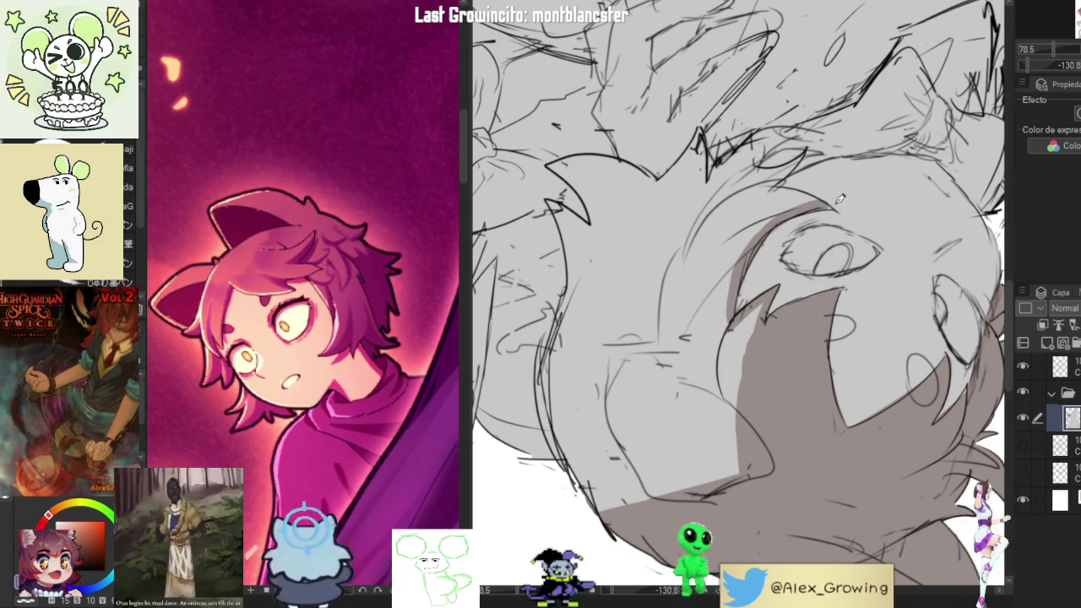
left_click_drag(843, 176, 855, 206)
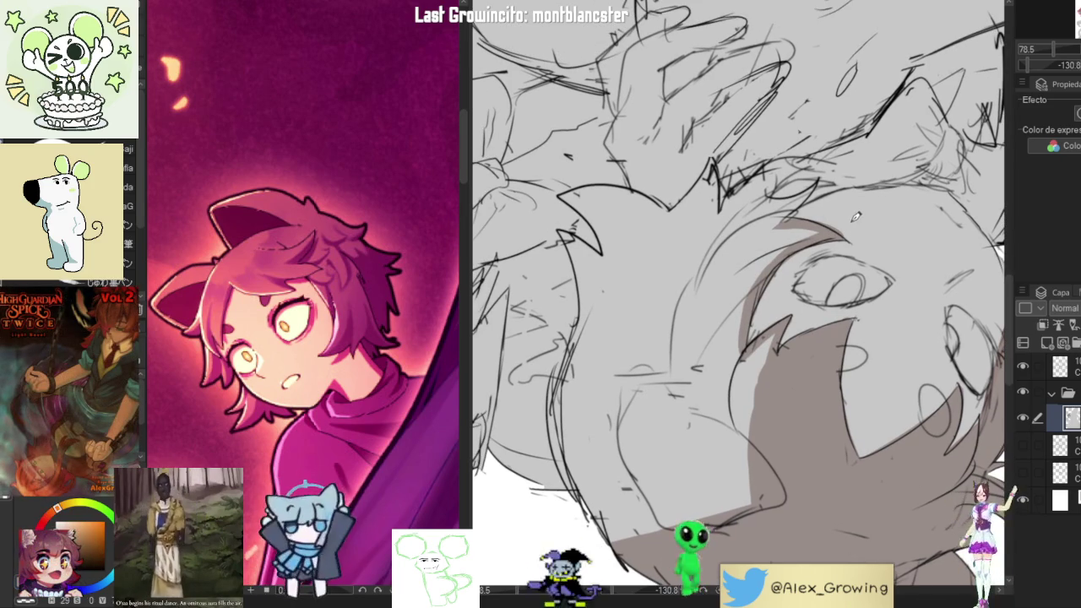
left_click(818, 224, "alt")
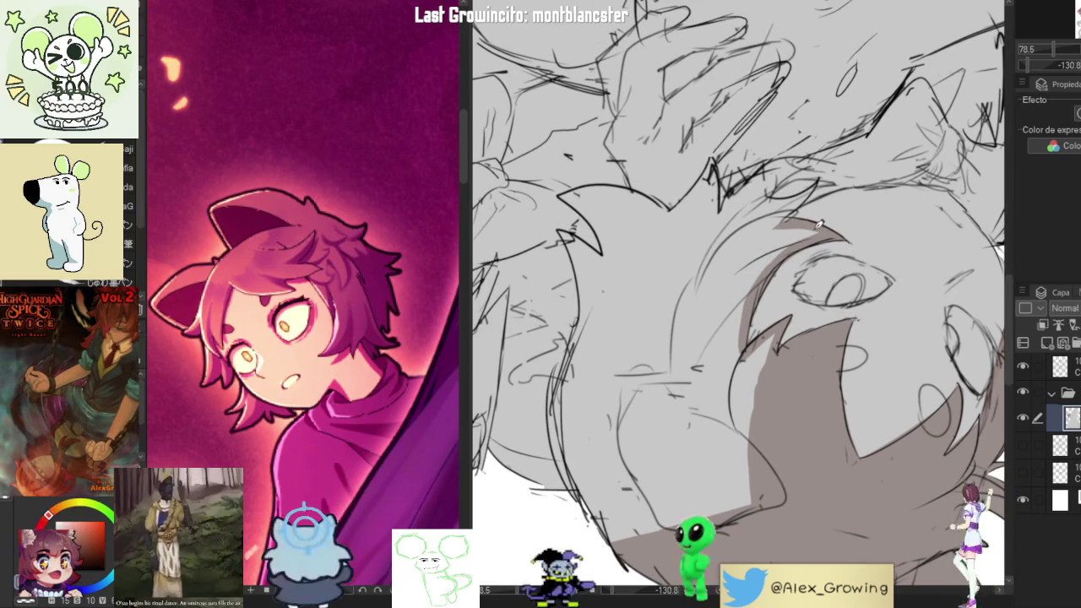
scroll(788, 209, "down", 5)
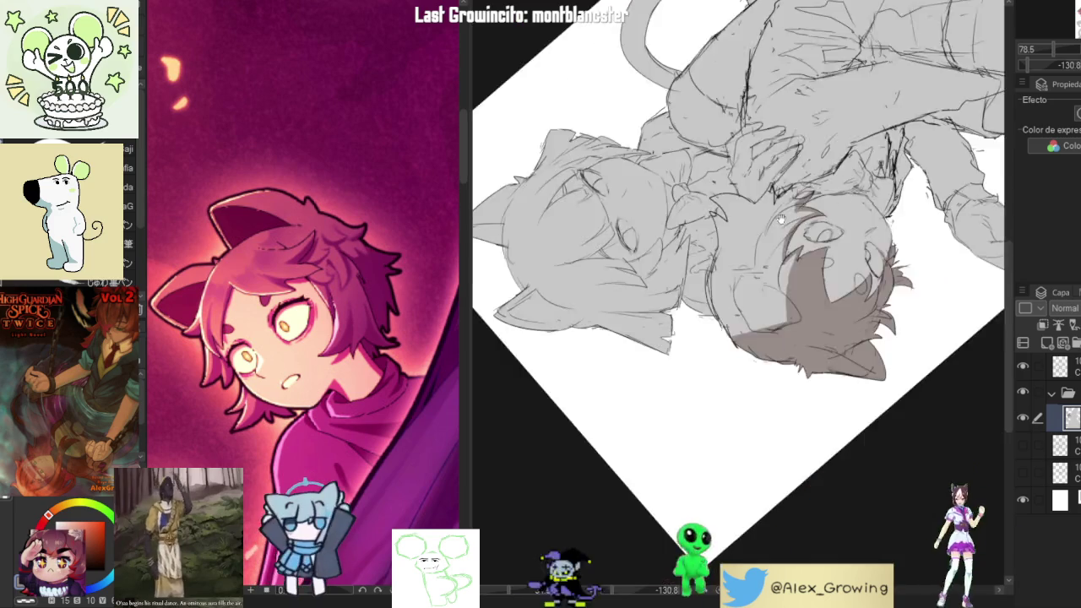
Extend the brown hair across the cheek, along the face's right side, and below it
scroll(738, 310, "up", 5)
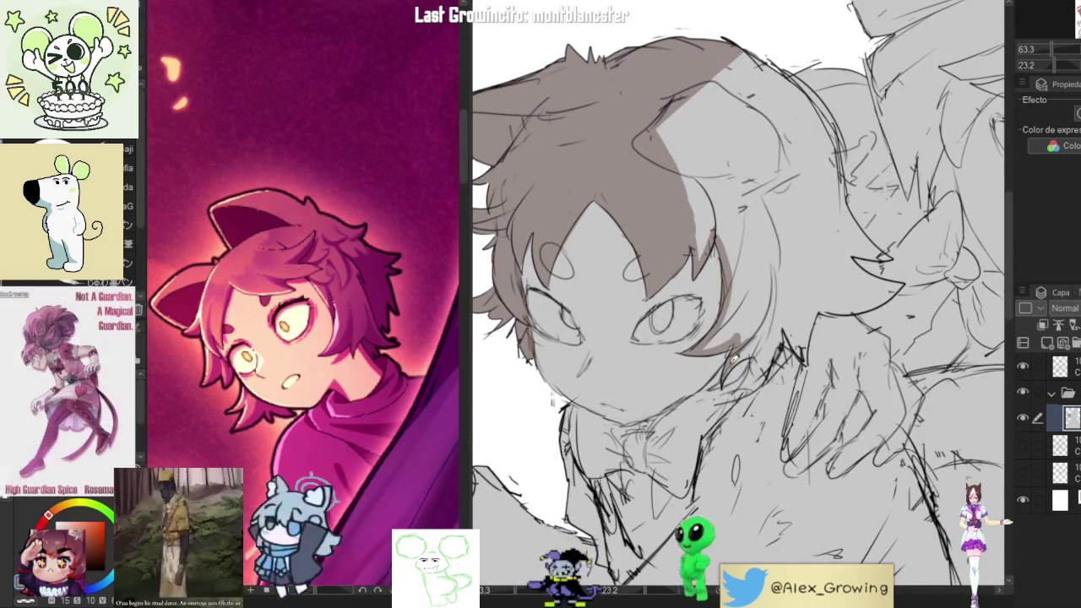
mouse_move(770, 355)
left_mouse_down()
mouse_move(784, 309)
mouse_move(725, 338)
mouse_move(765, 319)
mouse_move(733, 245)
mouse_move(750, 284)
mouse_move(734, 326)
left_mouse_up()
mouse_move(789, 287)
left_mouse_down()
mouse_move(728, 216)
mouse_move(794, 307)
left_mouse_up()
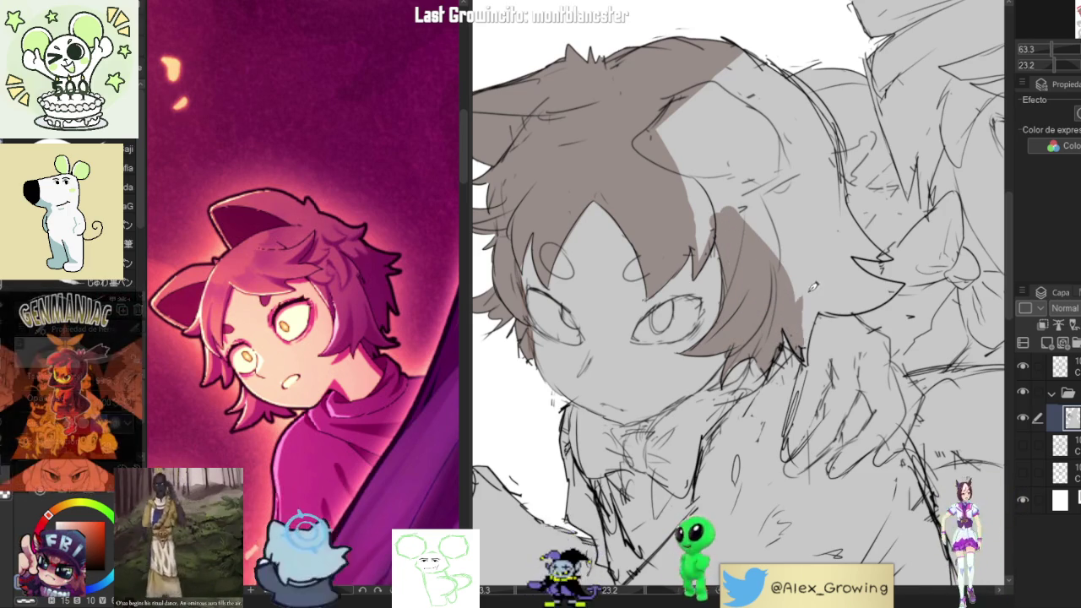
scroll(810, 288, "down", 2)
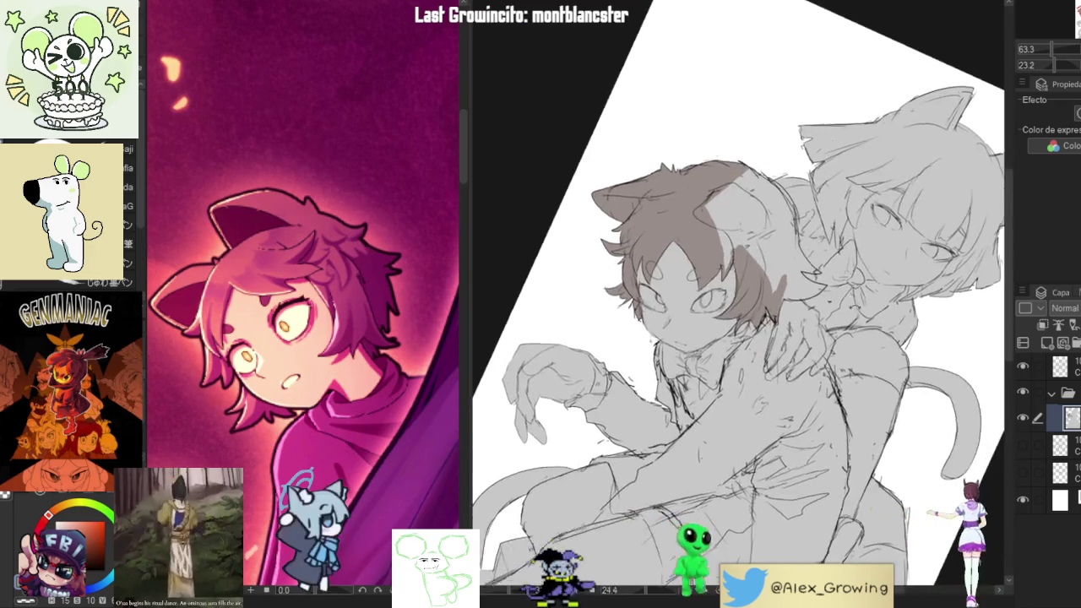
left_click_drag(810, 288, 732, 318)
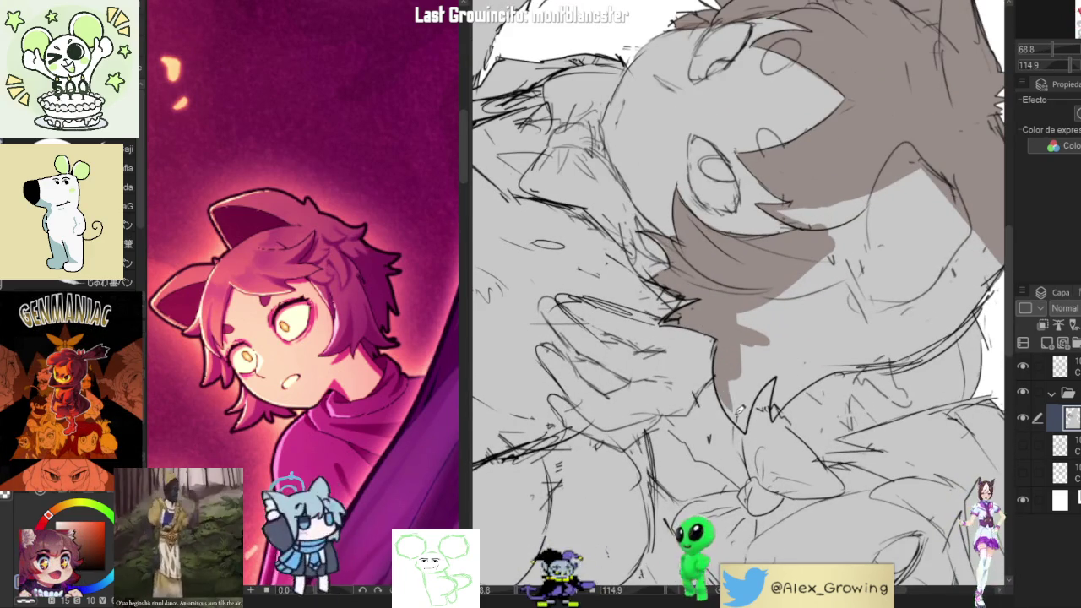
mouse_move(740, 403)
left_mouse_down()
mouse_move(788, 346)
mouse_move(764, 384)
mouse_move(752, 309)
left_mouse_up()
left_click_drag(735, 376, 807, 312)
left_click_drag(769, 355, 843, 245)
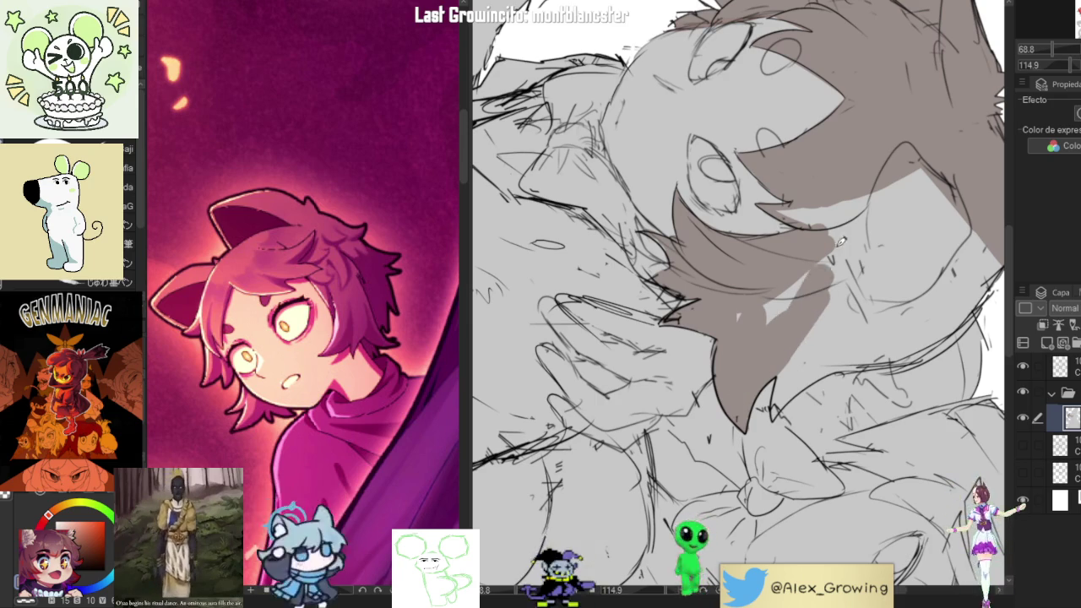
Rotate the figures sideways and fill more of the boy's hair in brown
scroll(841, 245, "down", 5)
scroll(777, 227, "up", 3)
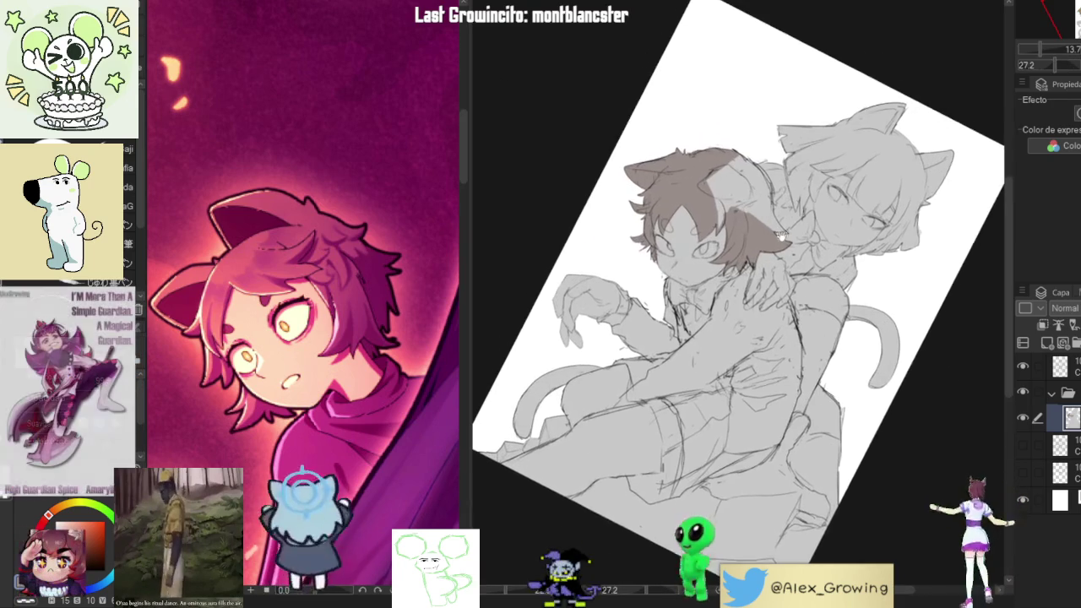
scroll(777, 226, "up", 4)
left_click_drag(777, 226, 856, 317)
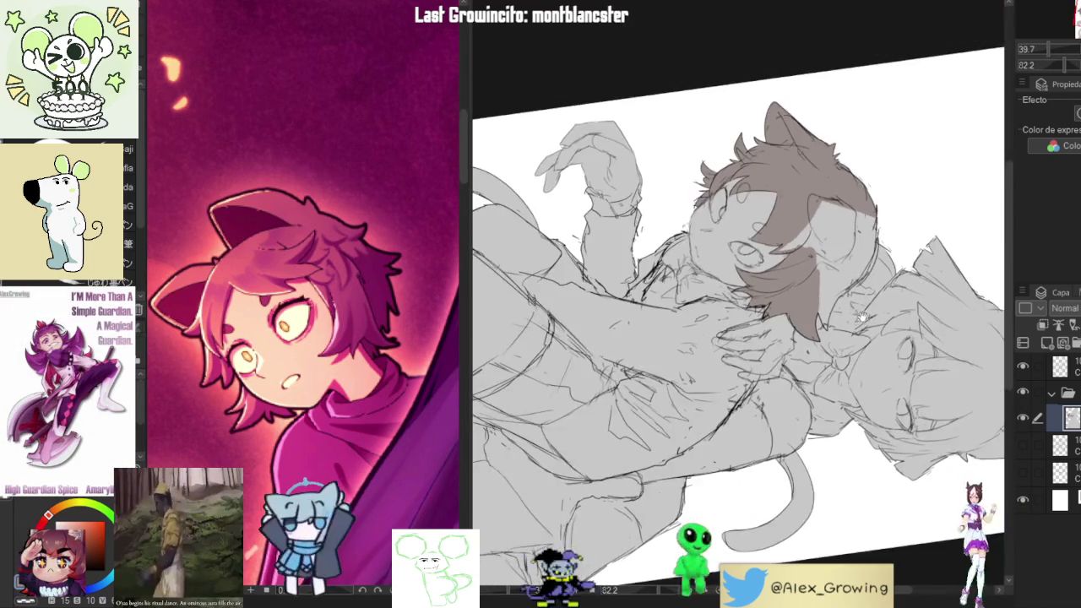
scroll(856, 317, "up", 3)
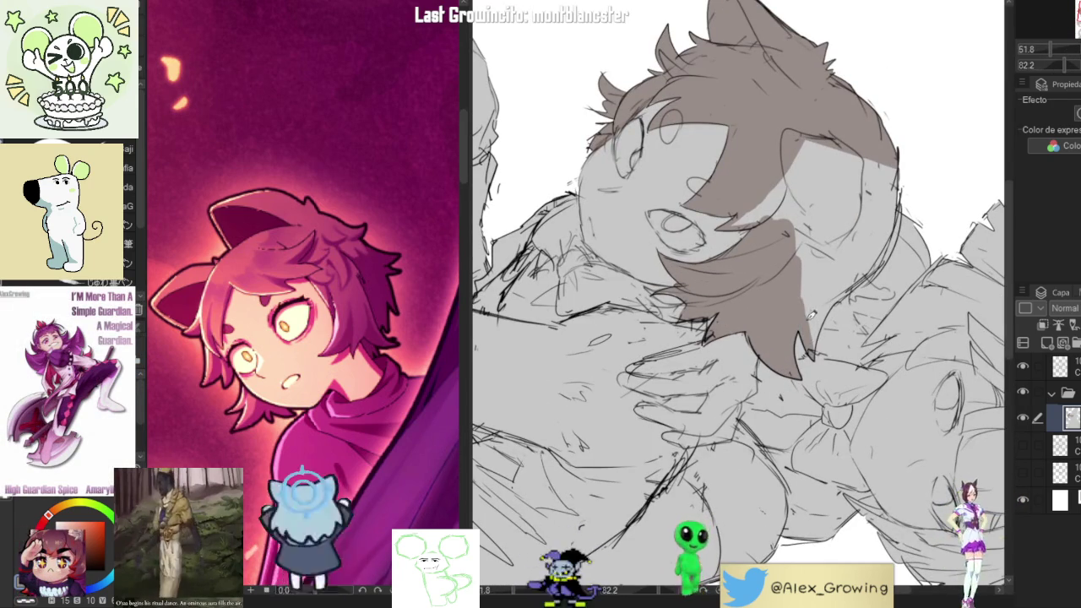
left_click_drag(819, 311, 836, 262)
left_click_drag(816, 338, 862, 269)
left_click_drag(828, 309, 862, 274)
mouse_move(896, 216)
left_mouse_down()
mouse_move(871, 252)
mouse_move(887, 169)
left_mouse_up()
mouse_move(854, 288)
left_mouse_down()
mouse_move(879, 228)
mouse_move(815, 296)
mouse_move(892, 194)
mouse_move(841, 277)
left_mouse_up()
key("ctrl+z")
Cover the remaining light streak in the hair with brown
mouse_move(870, 178)
left_mouse_down()
mouse_move(807, 292)
mouse_move(807, 269)
left_mouse_up()
mouse_move(807, 224)
left_mouse_down()
mouse_move(752, 156)
mouse_move(765, 214)
left_mouse_up()
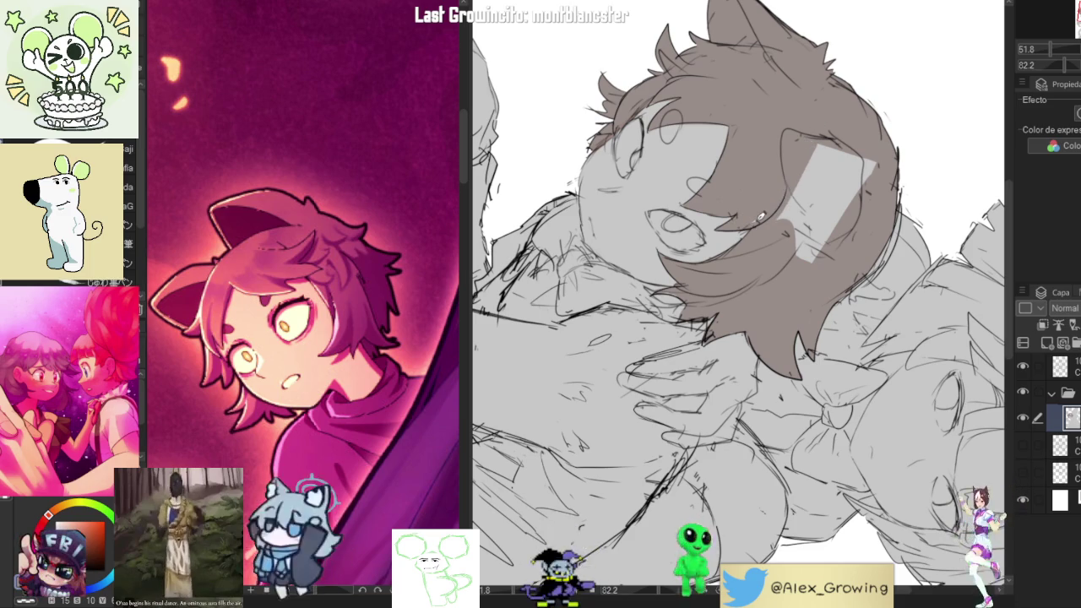
mouse_move(870, 156)
left_mouse_down()
mouse_move(803, 254)
mouse_move(815, 258)
left_mouse_up()
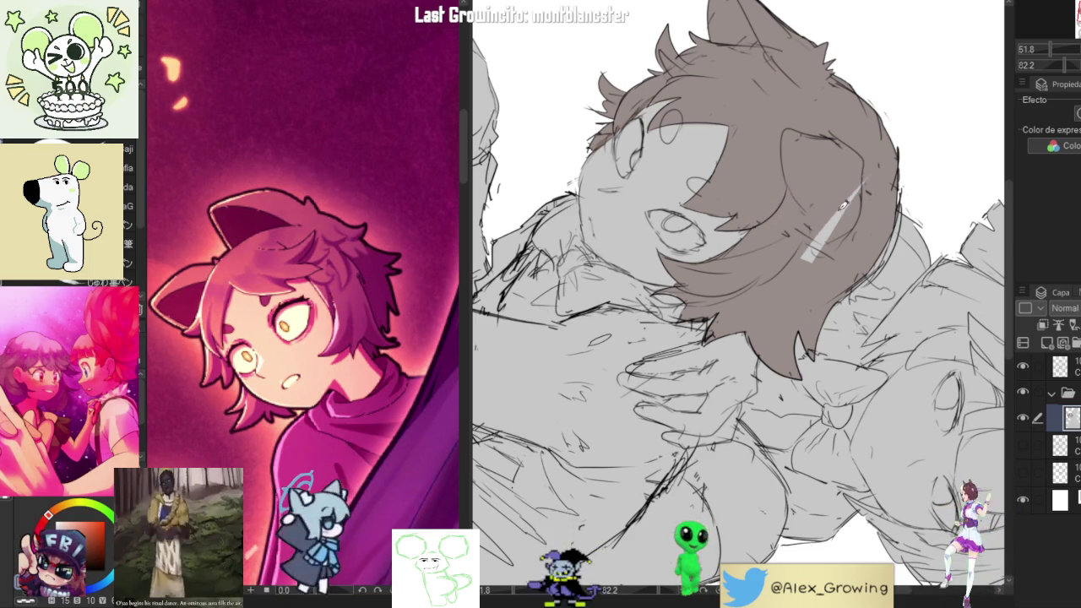
left_click_drag(844, 216, 800, 277)
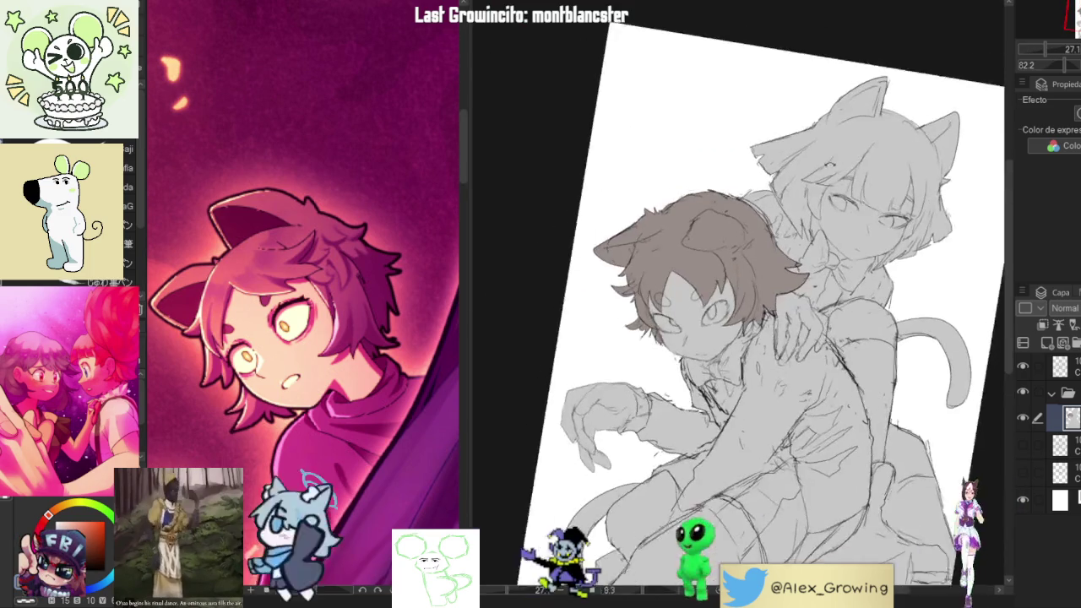
Reframe on the boy's head, then fit the whole drawing in the window
mouse_move(850, 250)
left_mouse_down()
mouse_move(809, 300)
mouse_move(760, 321)
left_mouse_up()
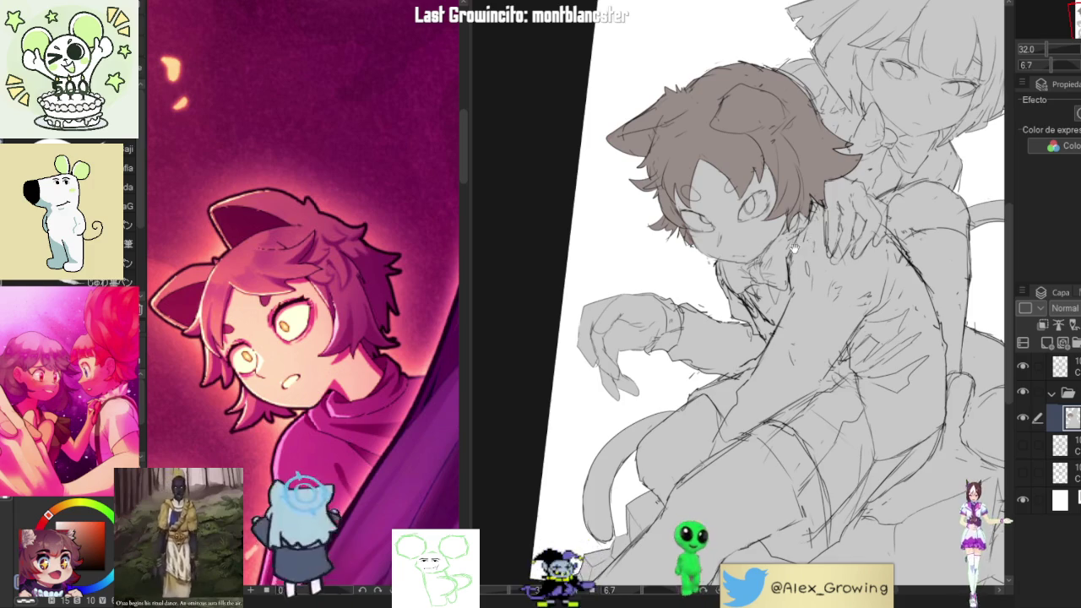
left_click_drag(795, 245, 791, 304)
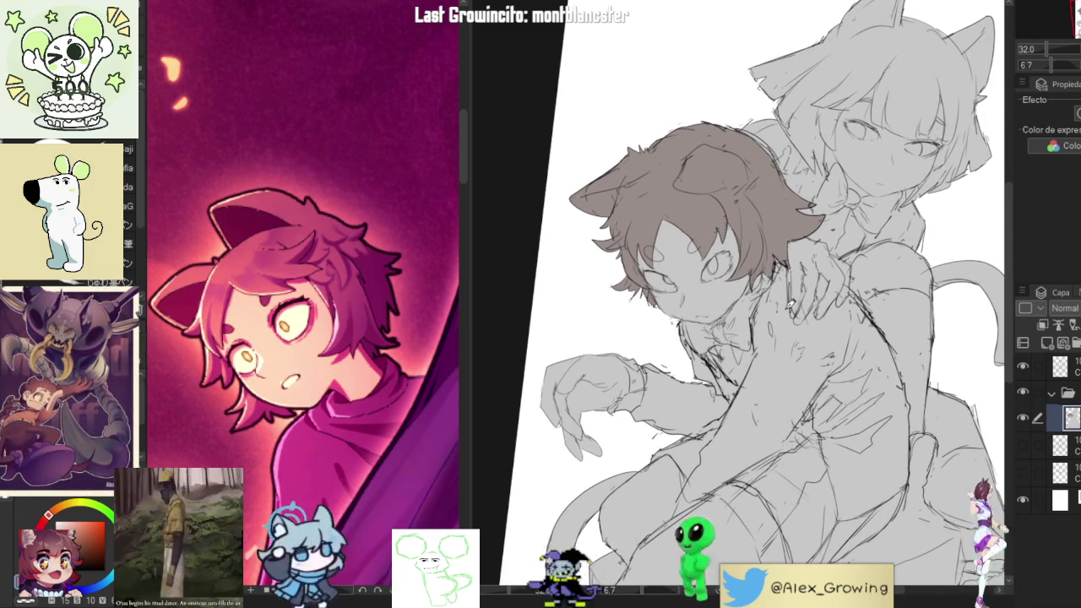
left_click_drag(790, 306, 898, 181)
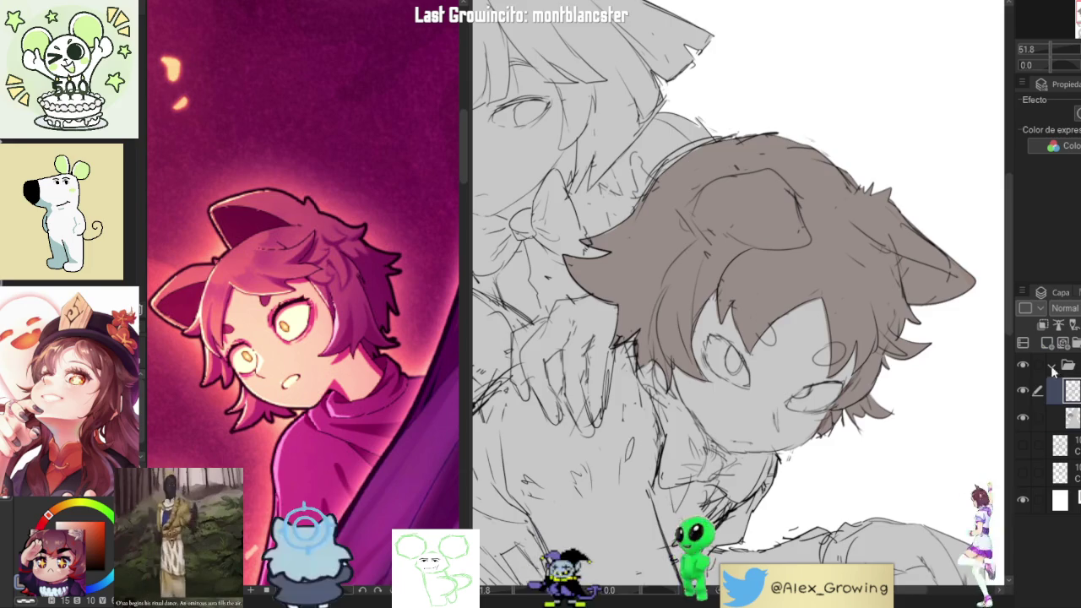
key("ctrl+0")
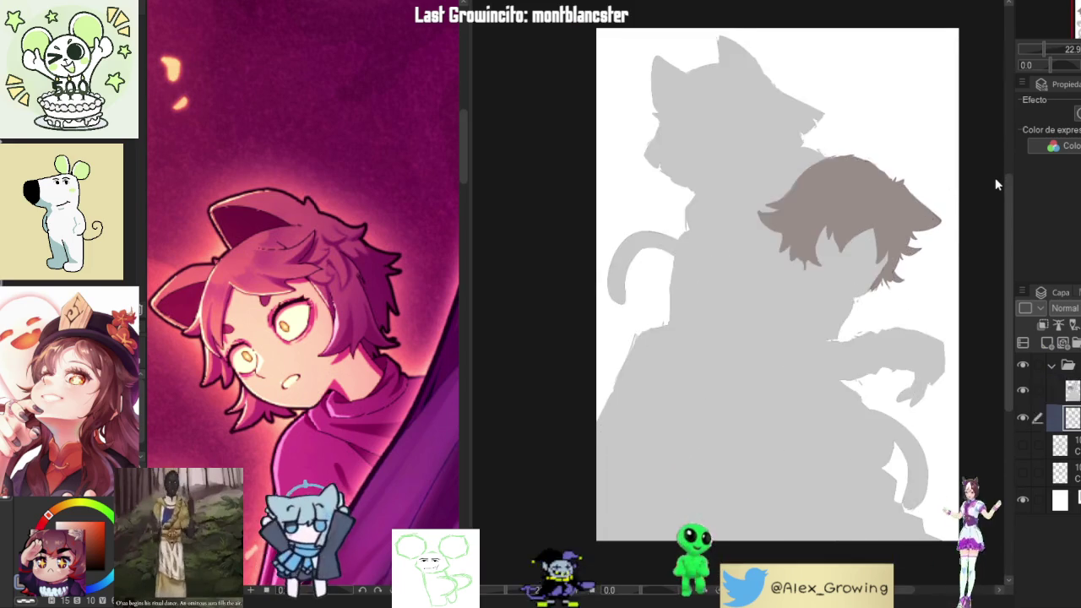